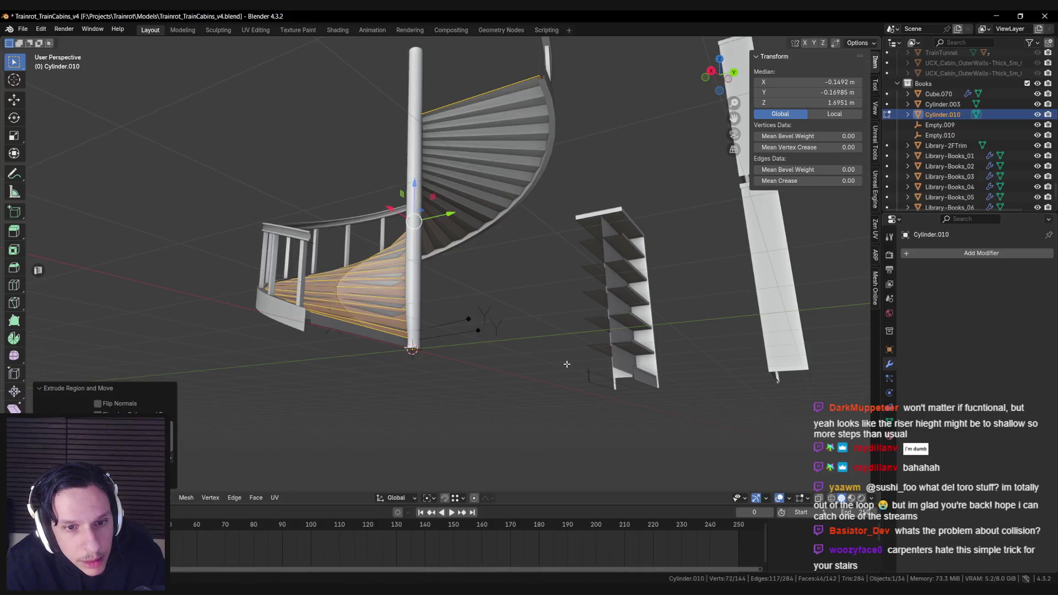
Place the duplicated lower steps higher up, then select the lower stair section.
{"action": "left_click", "coordinate": [568, 380]}
{"action": "left_click_drag", "start_coordinate": [568, 380], "coordinate": [435, 379]}
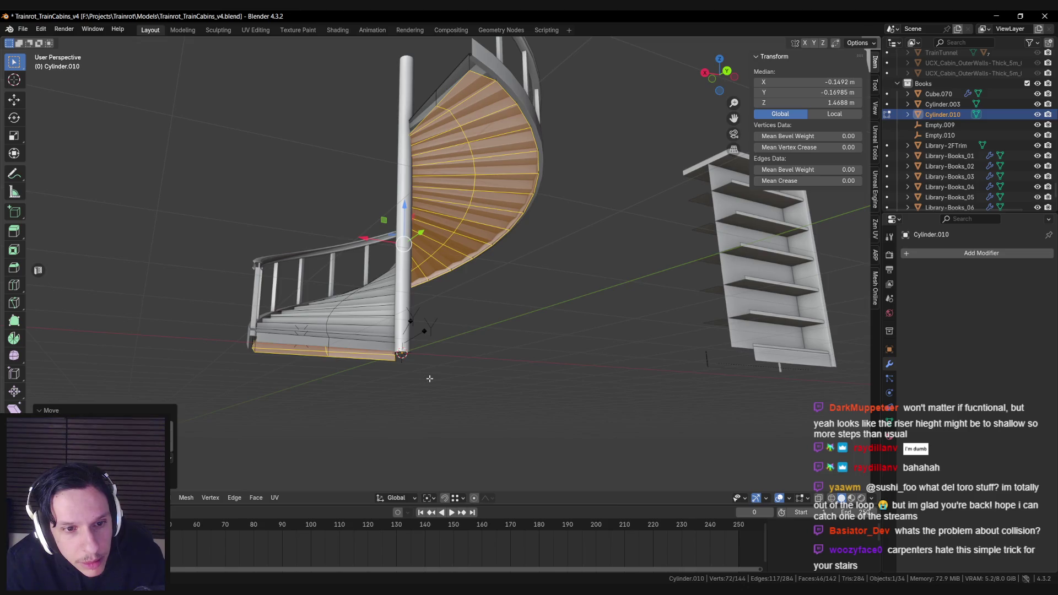
{"action": "left_click", "coordinate": [295, 360]}
{"action": "left_click_drag", "start_coordinate": [294, 360], "coordinate": [313, 354]}
{"action": "key", "text": "l"}
{"action": "key", "text": "alt+a"}
{"action": "key", "text": "l"}
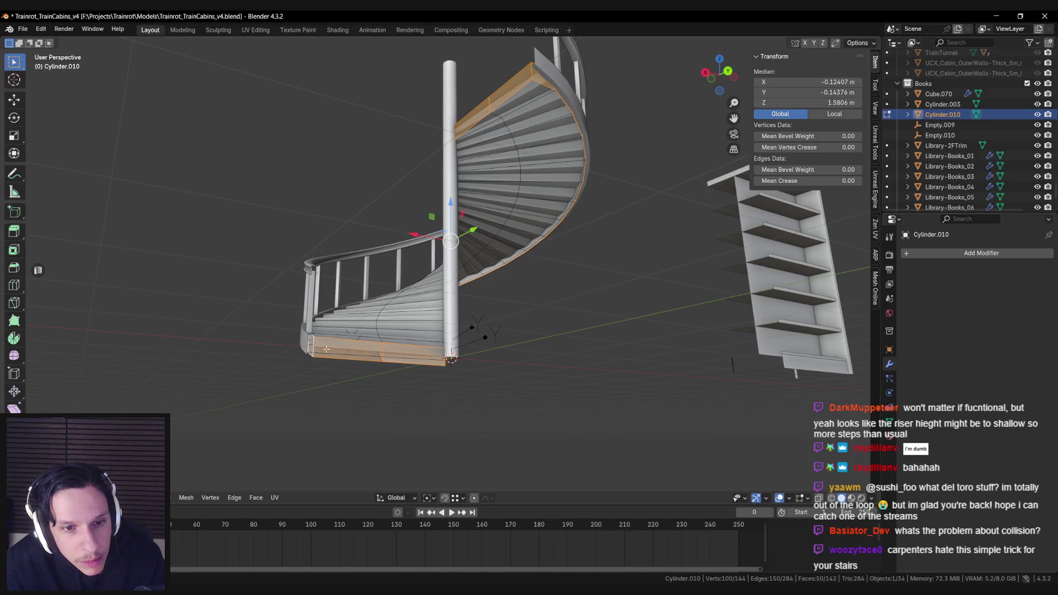
{"action": "key", "text": "alt+a"}
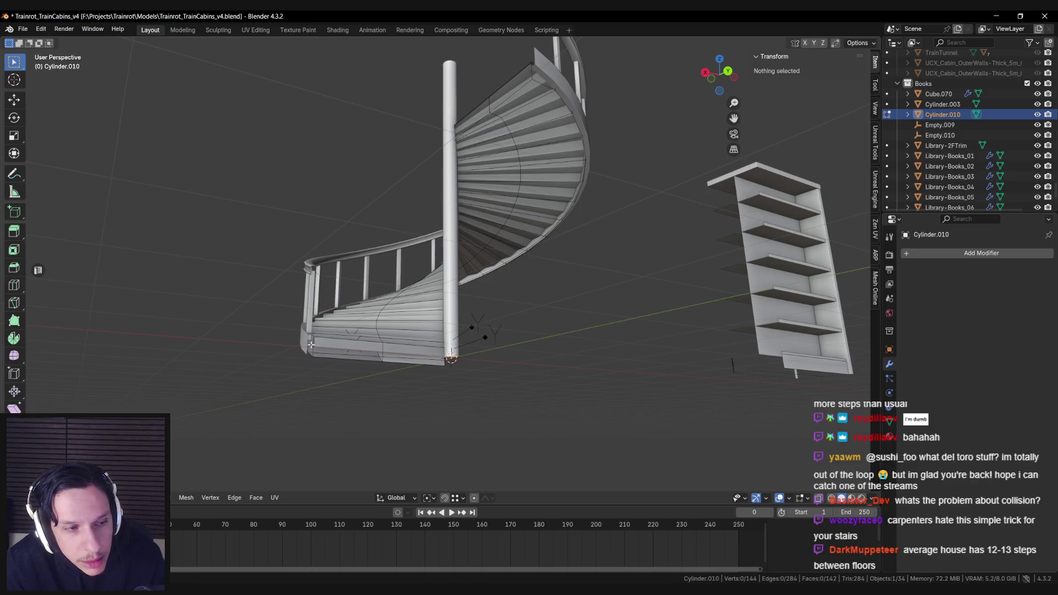
{"action": "key", "text": "l"}
{"action": "key", "text": "alt+a"}
{"action": "key", "text": "l"}
{"action": "key", "text": "alt+a"}
{"action": "key", "text": "l"}
Scale the bottom edge loop around the 3D Cursor excluding Z, then restore the bounding-box pivot.
{"action": "left_click", "coordinate": [319, 351], "text": "alt"}
{"action": "key", "text": "period"}
{"action": "left_click", "coordinate": [443, 459]}
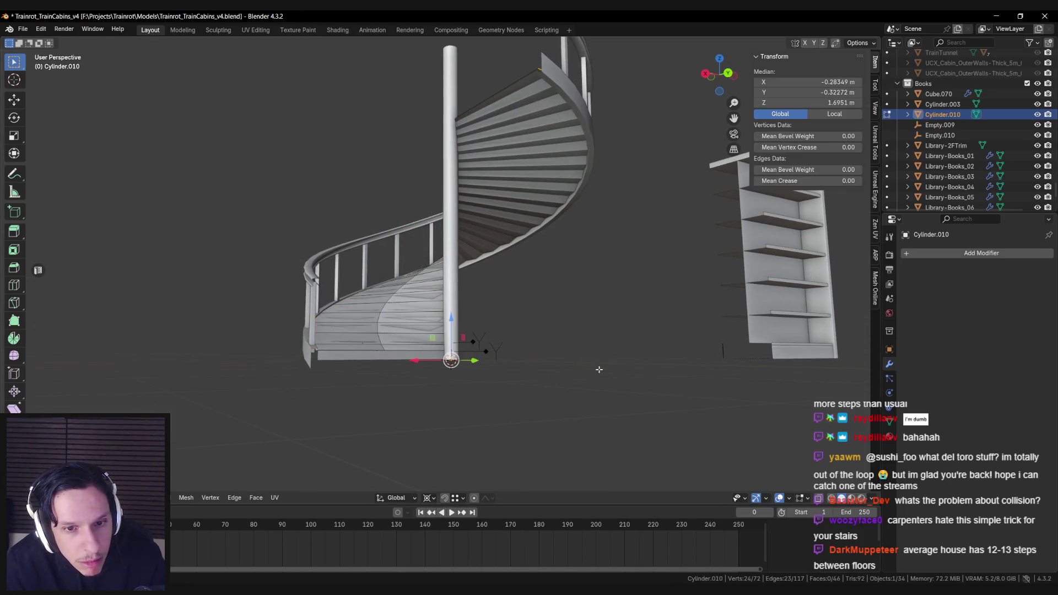
{"action": "key", "text": "s"}
{"action": "key", "text": "shift+z"}
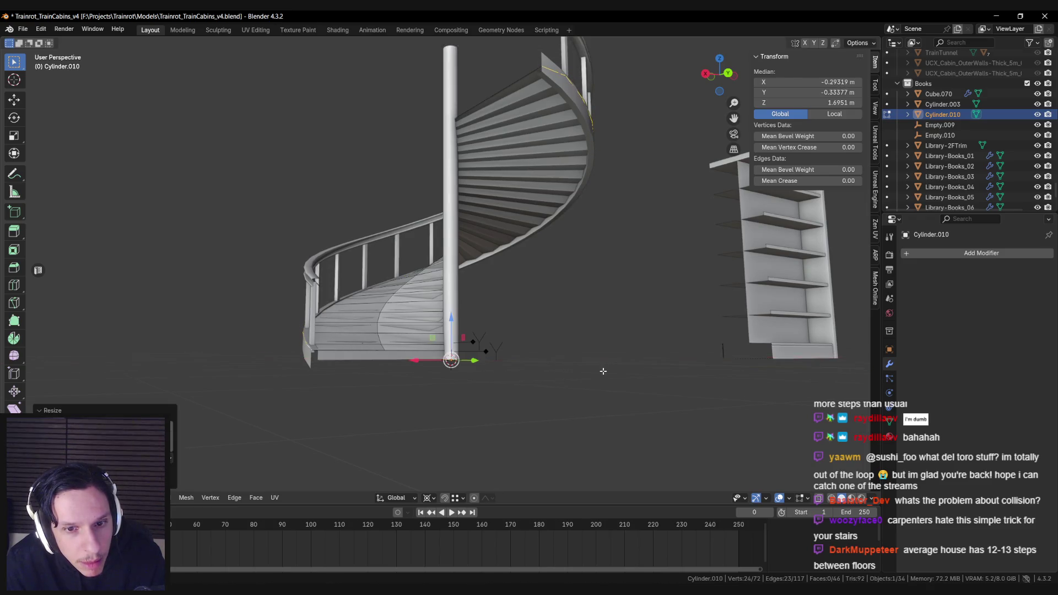
{"action": "key", "text": "Return"}
{"action": "left_click", "coordinate": [429, 497]}
{"action": "left_click", "coordinate": [440, 443]}
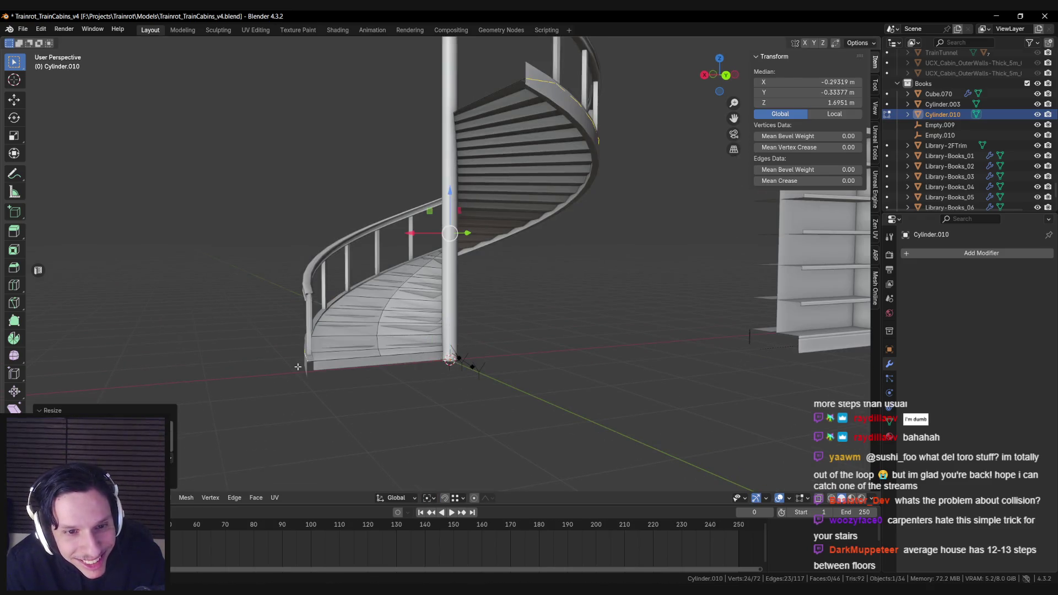
Extrude the whole mesh along Z and return to Object Mode.
{"action": "key", "text": "a"}
{"action": "key", "text": "e"}
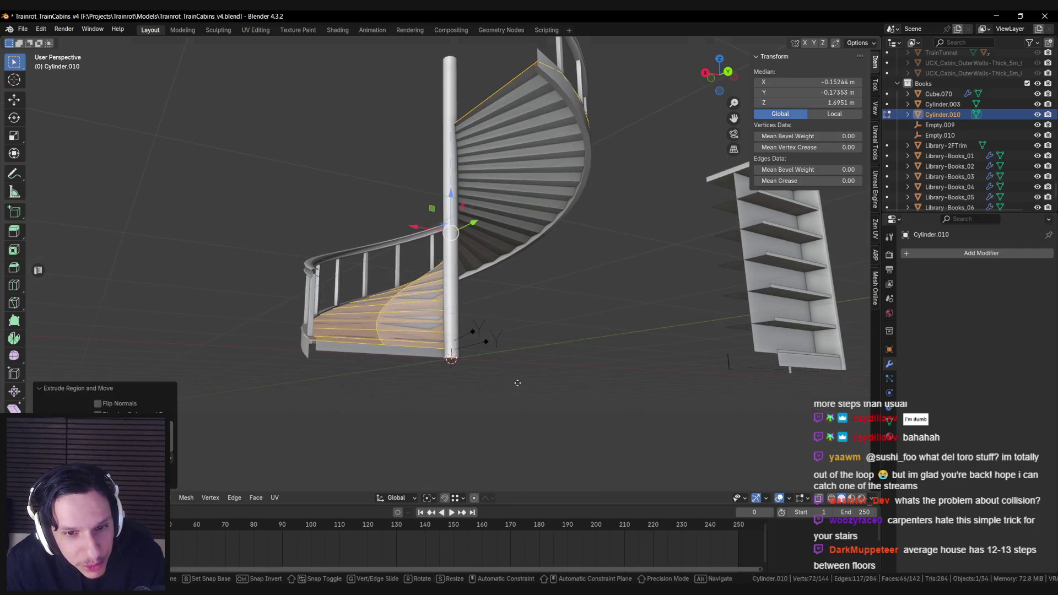
{"action": "key", "text": "z"}
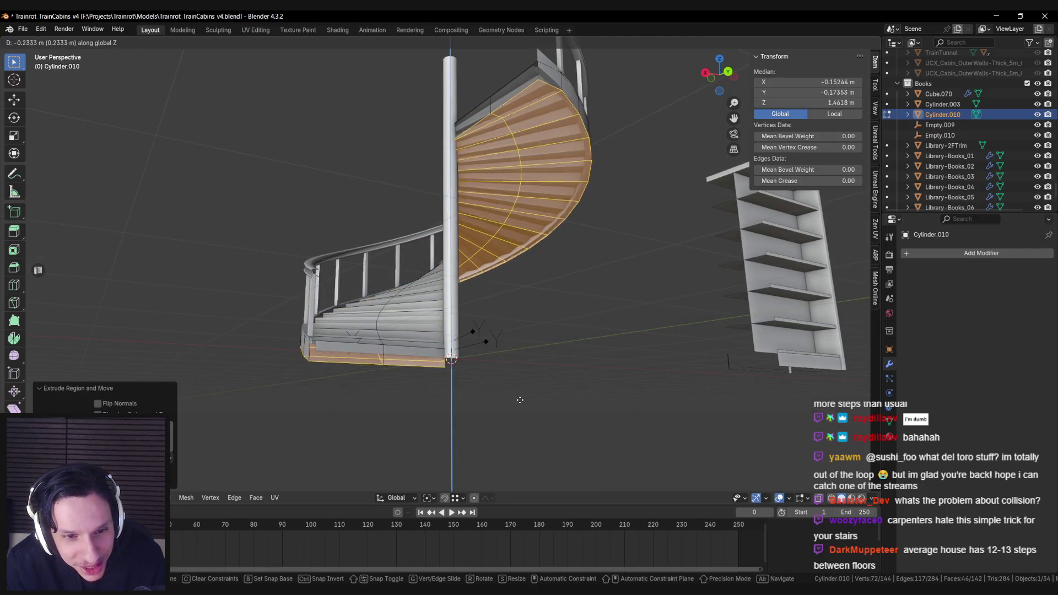
{"action": "key", "text": "Escape"}
{"action": "key", "text": "Tab"}
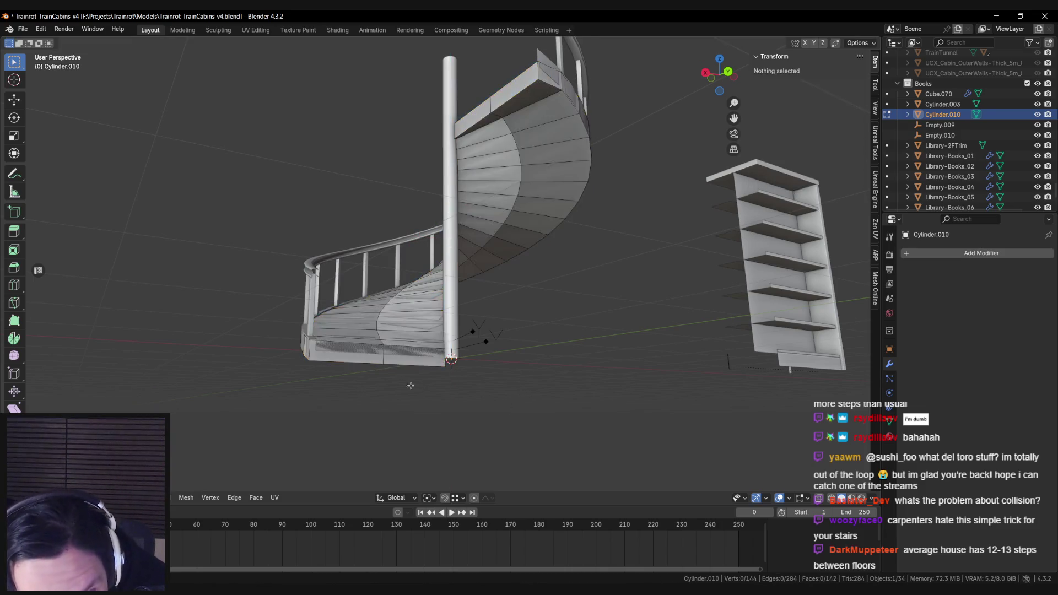
{"action": "scroll", "coordinate": [424, 418], "scroll_direction": "up", "scroll_amount": 3}
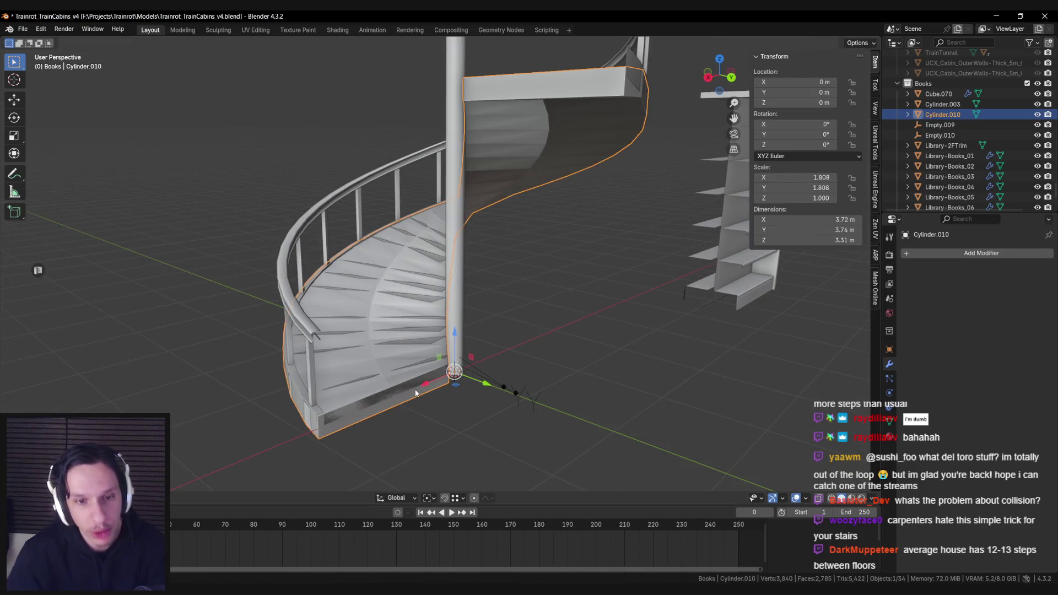
Hide Cylinder.010 and parent the stair steps mesh to the centre pole (Object).
{"action": "left_click", "coordinate": [434, 357]}
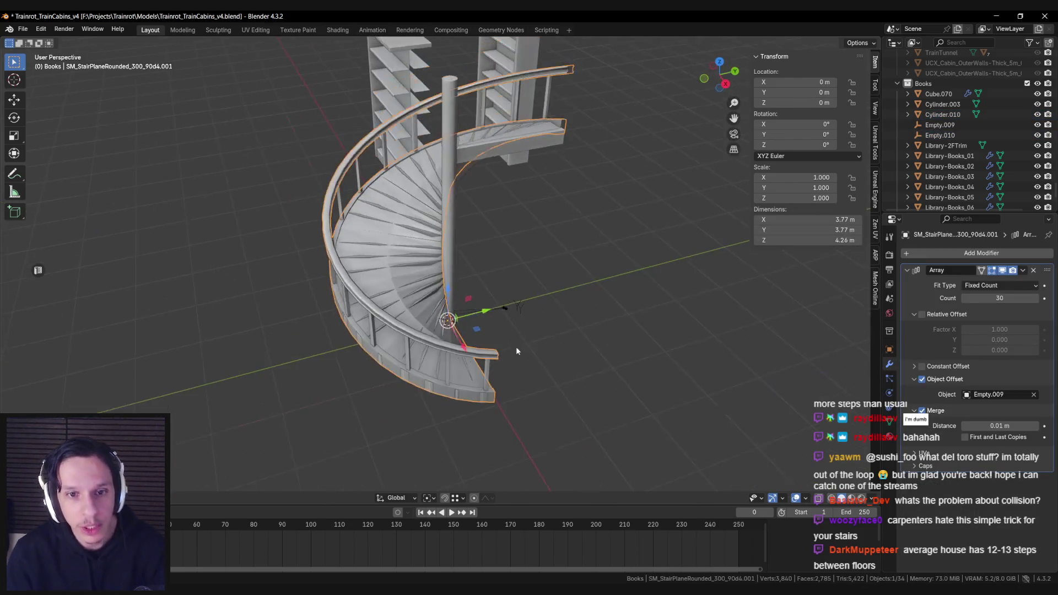
{"action": "left_click", "coordinate": [438, 289]}
{"action": "key", "text": "h"}
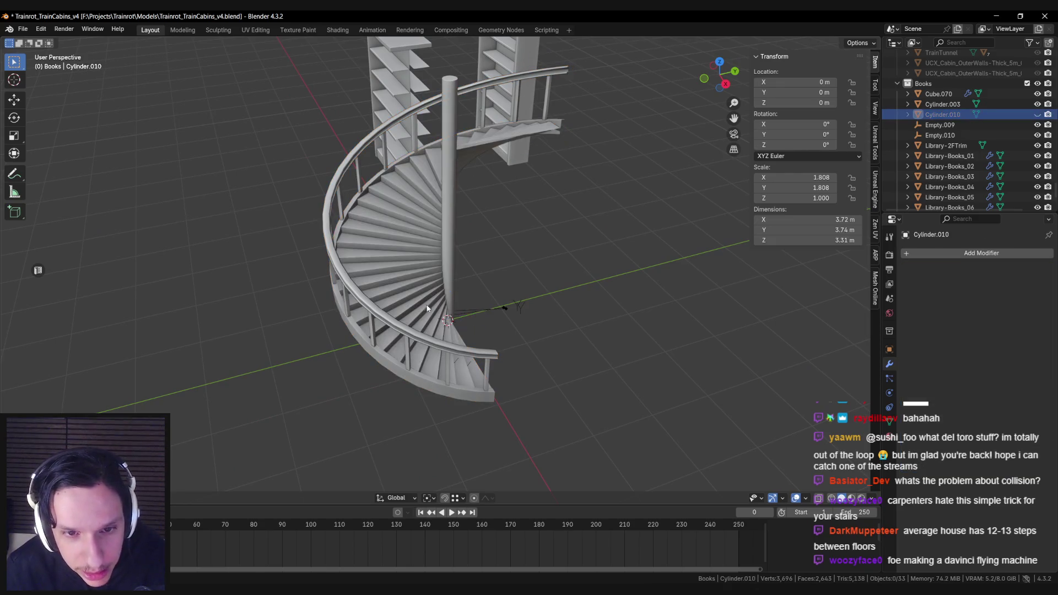
{"action": "left_click", "coordinate": [442, 293]}
{"action": "key", "text": "shift+z"}
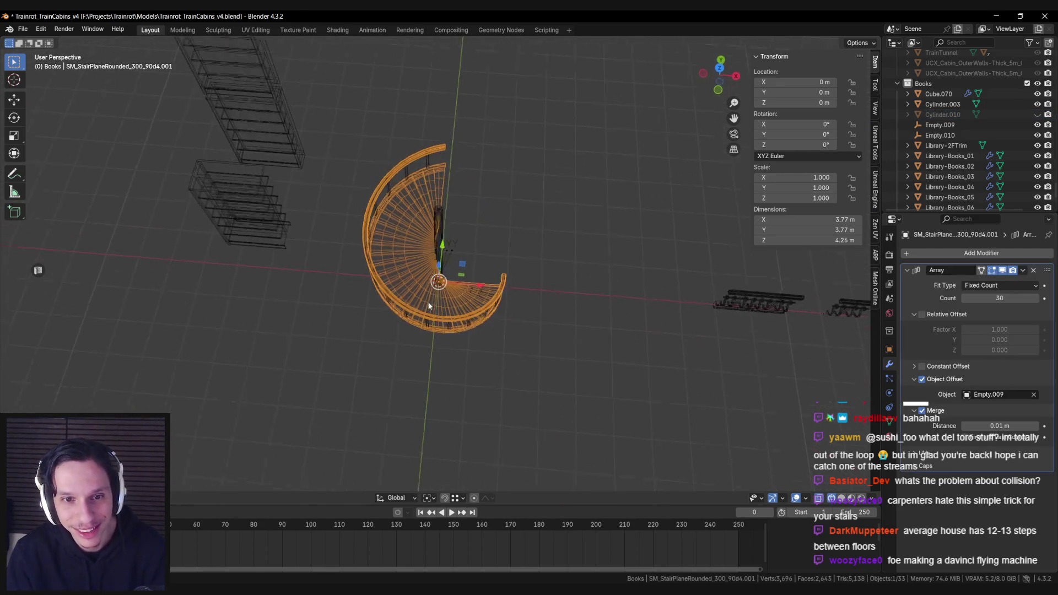
{"action": "left_click", "coordinate": [439, 212], "text": "shift"}
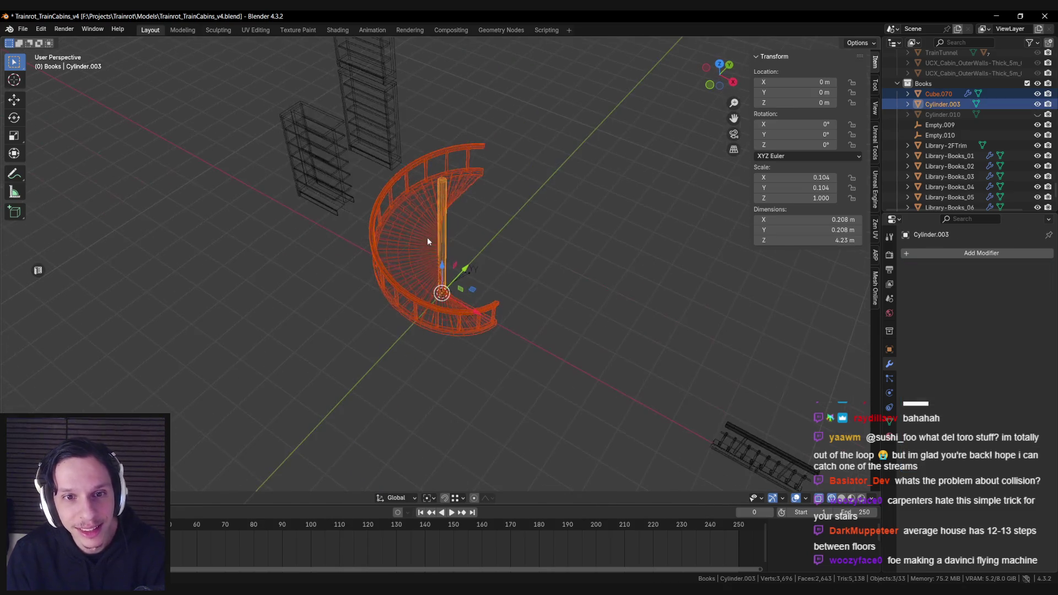
{"action": "key", "text": "shift+z"}
{"action": "key", "text": "ctrl+p"}
{"action": "left_click", "coordinate": [428, 237]}
Rename the centre pole to Library-Staircase in the Outliner.
{"action": "left_click", "coordinate": [956, 94]}
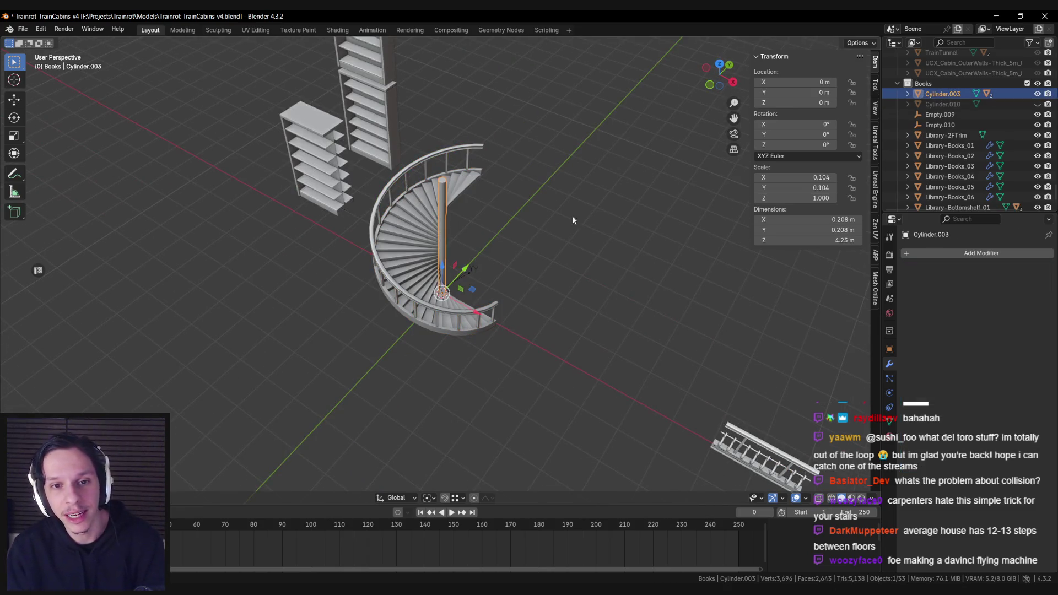
{"action": "double_click", "coordinate": [956, 94]}
{"action": "type", "text": "Library-Staircas"}
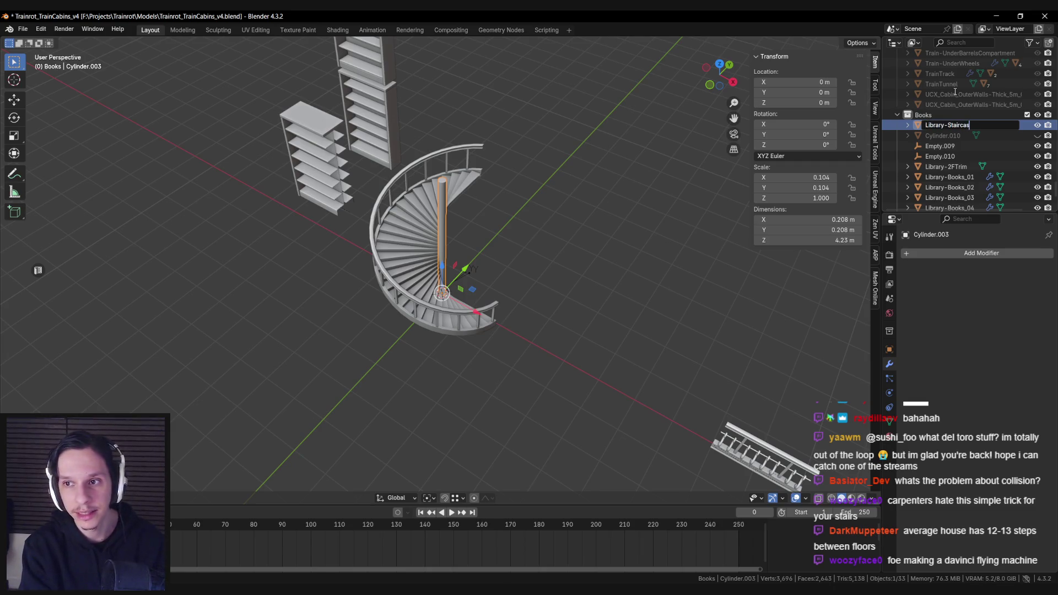
{"action": "type", "text": "e"}
{"action": "key", "text": "Return"}
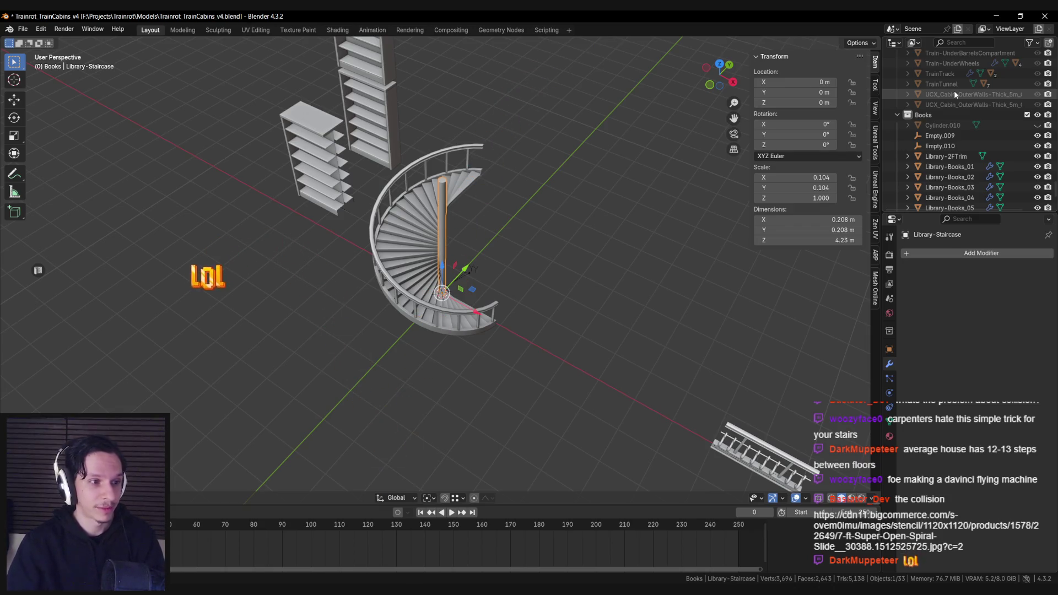
{"action": "key", "text": "alt+Tab"}
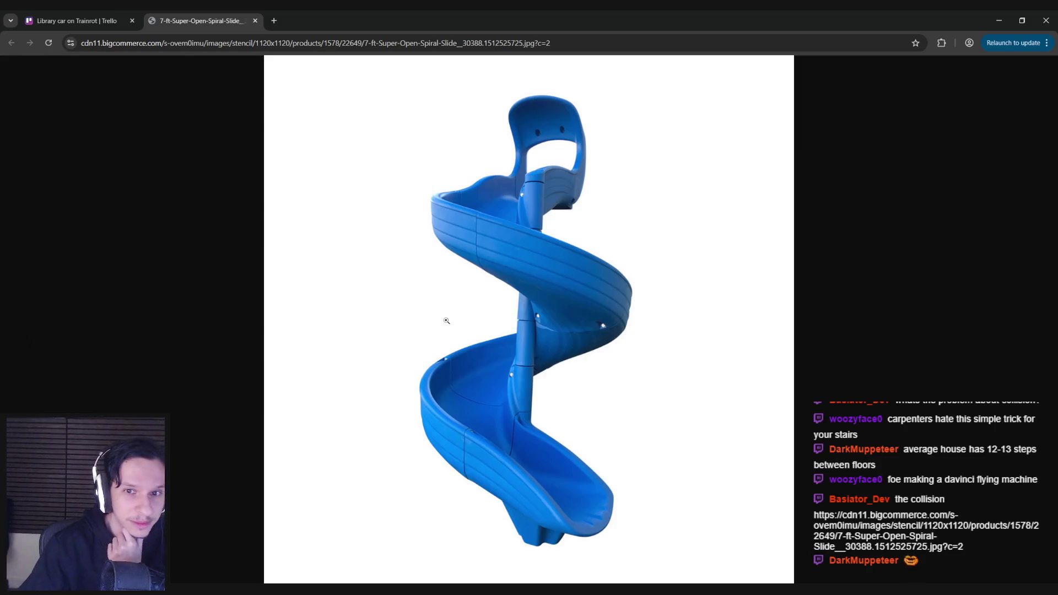
{"action": "key", "text": "ctrl+w"}
{"action": "key", "text": "alt+Tab"}
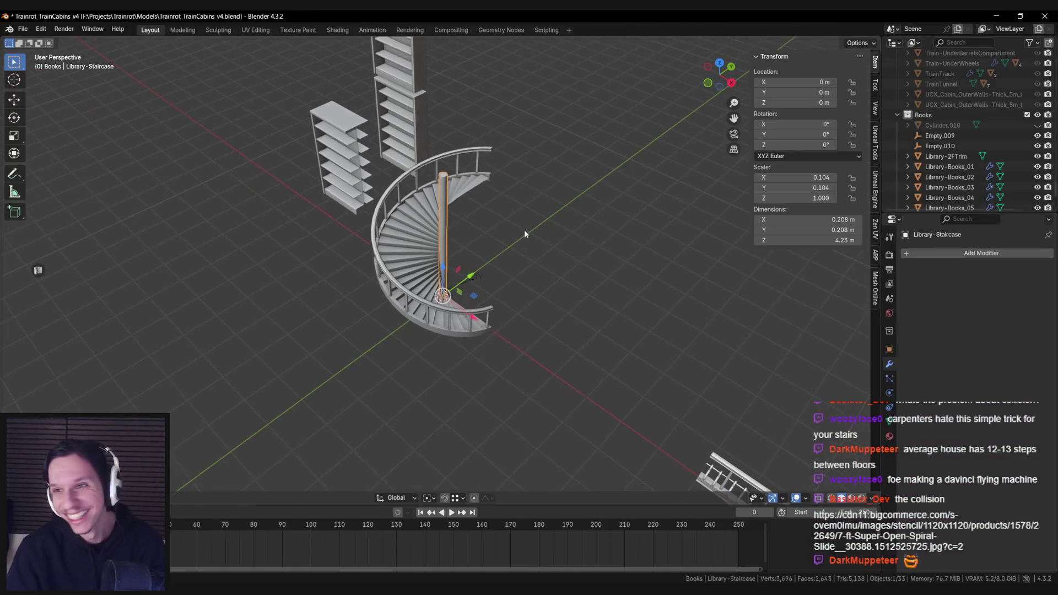
Reveal Cylinder.010, check the pole and underside selection, then hide Cylinder.010 again.
{"action": "scroll", "coordinate": [547, 240], "scroll_direction": "up", "scroll_amount": 3}
{"action": "key", "text": "alt+h"}
{"action": "key", "text": "shift+z"}
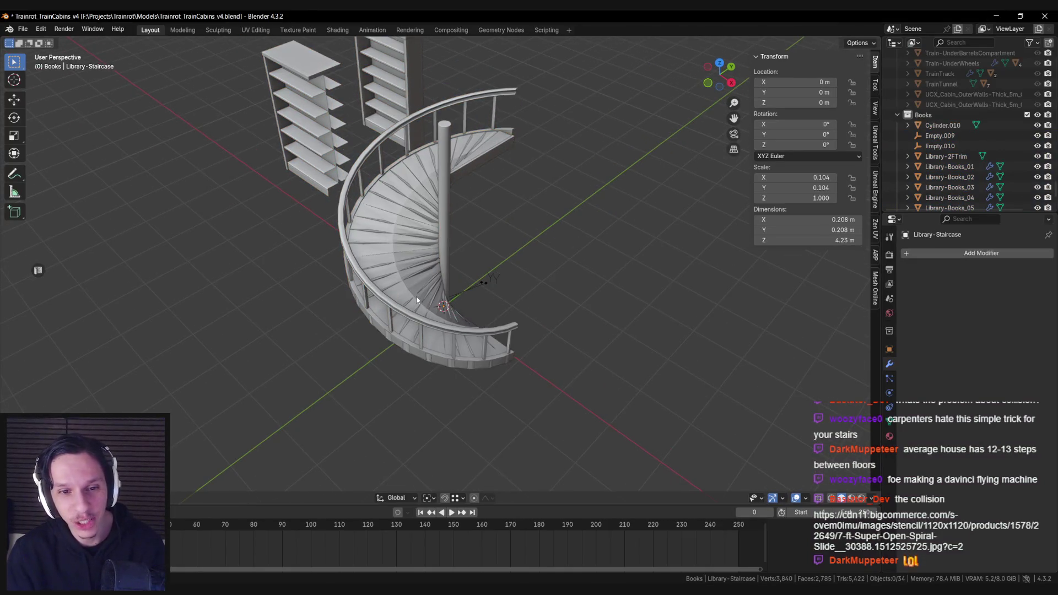
{"action": "key", "text": "shift+z"}
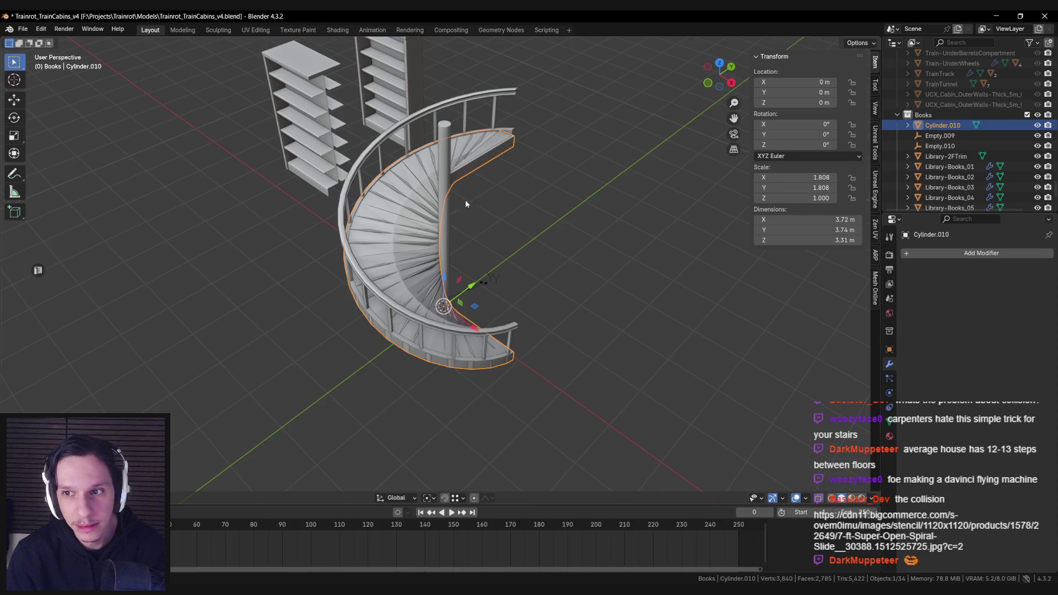
{"action": "left_click", "coordinate": [450, 214], "text": "shift"}
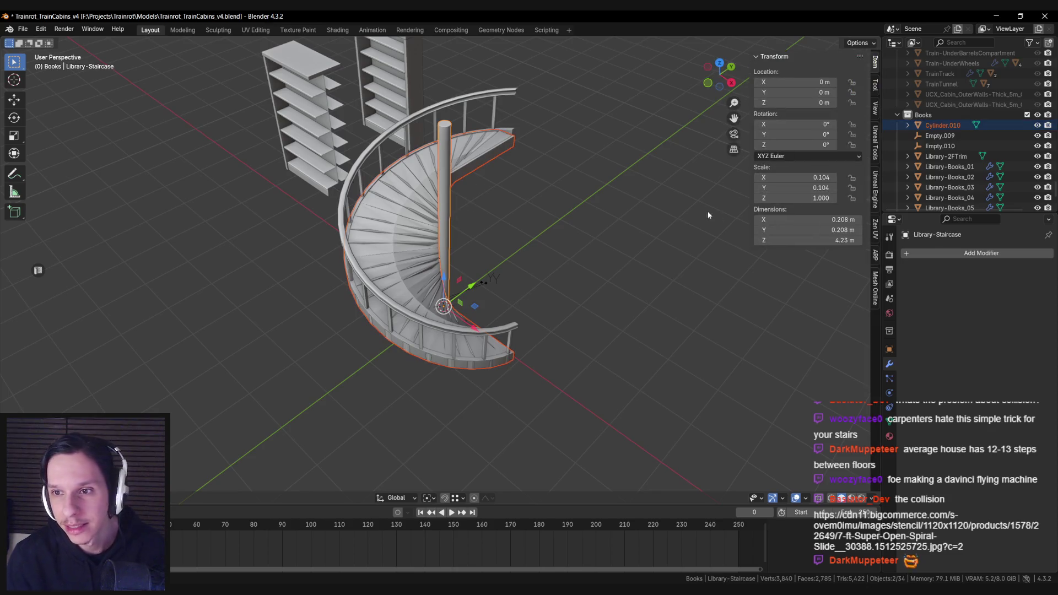
{"action": "left_click", "coordinate": [430, 218]}
{"action": "left_click", "coordinate": [459, 214]}
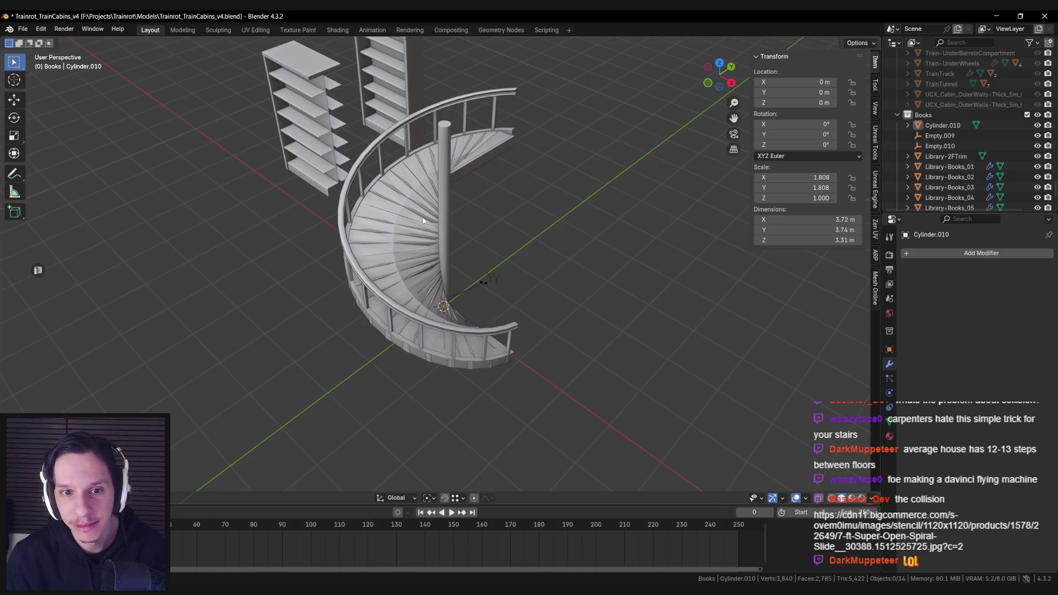
{"action": "left_click", "coordinate": [458, 215]}
{"action": "key", "text": "h"}
Box-select the whole staircase in X-ray and apply Rotation & Scale.
{"action": "key", "text": "shift+z"}
{"action": "left_click_drag", "start_coordinate": [371, 147], "coordinate": [567, 389]}
{"action": "key", "text": "shift+z"}
{"action": "key", "text": "ctrl+a"}
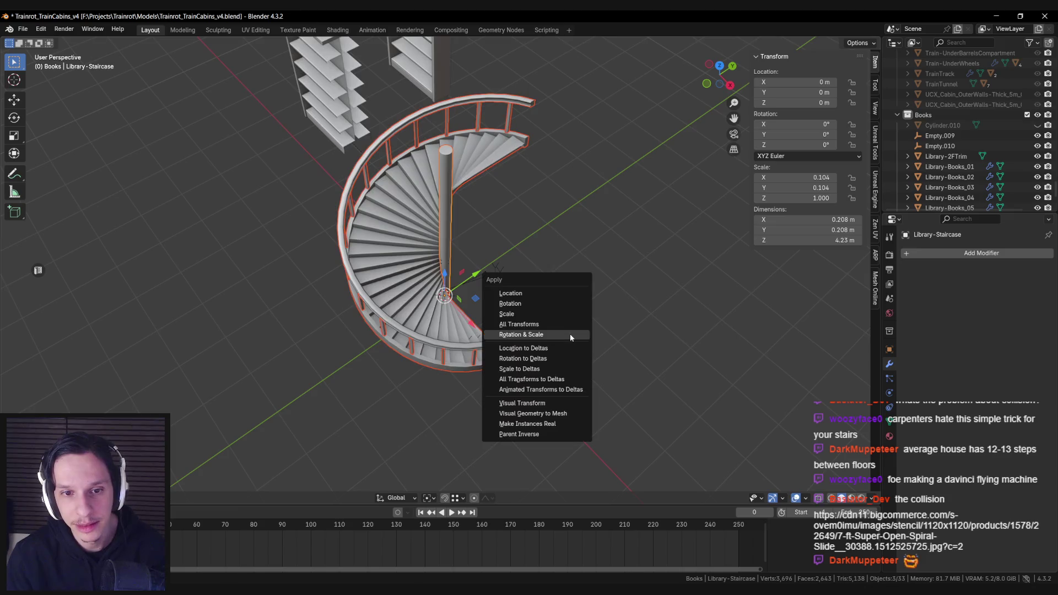
{"action": "left_click", "coordinate": [569, 332]}
{"action": "left_click", "coordinate": [570, 333]}
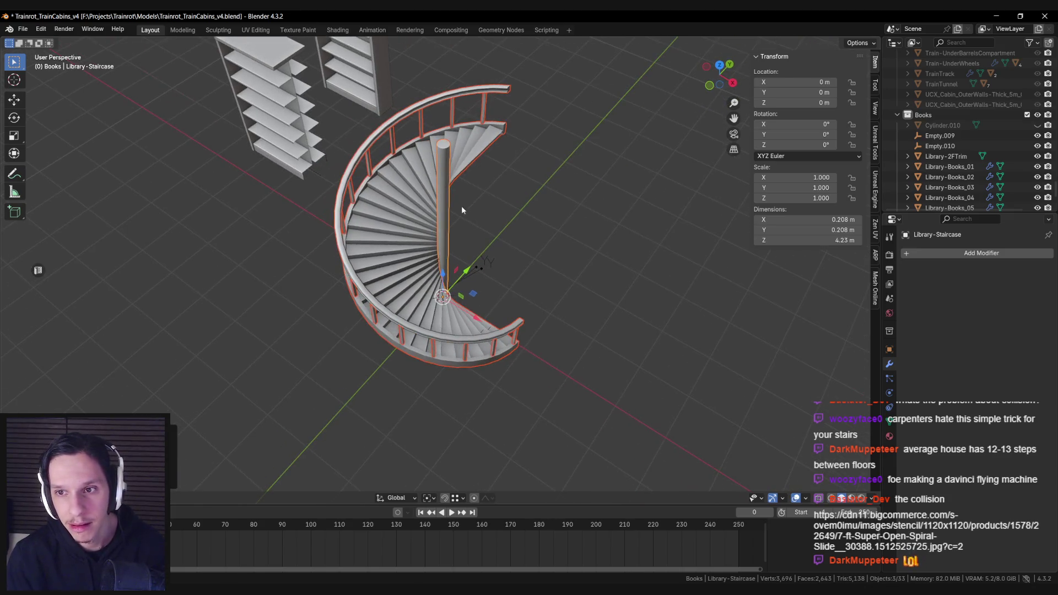
Select the stair steps with Library-Staircase active plus Cylinder.010 for Unreal export settings.
{"action": "left_click", "coordinate": [444, 214]}
{"action": "key", "text": "shift+z"}
{"action": "left_click", "coordinate": [393, 220]}
{"action": "left_click", "coordinate": [392, 218]}
{"action": "key", "text": "shift+z"}
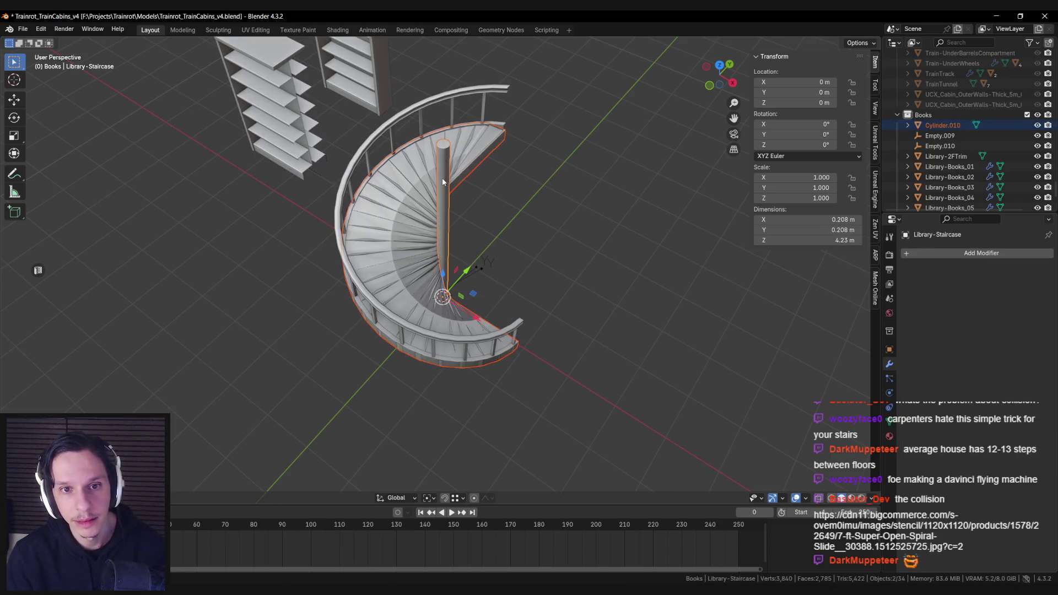
{"action": "left_click", "coordinate": [441, 178], "text": "shift"}
{"action": "left_click", "coordinate": [874, 190]}
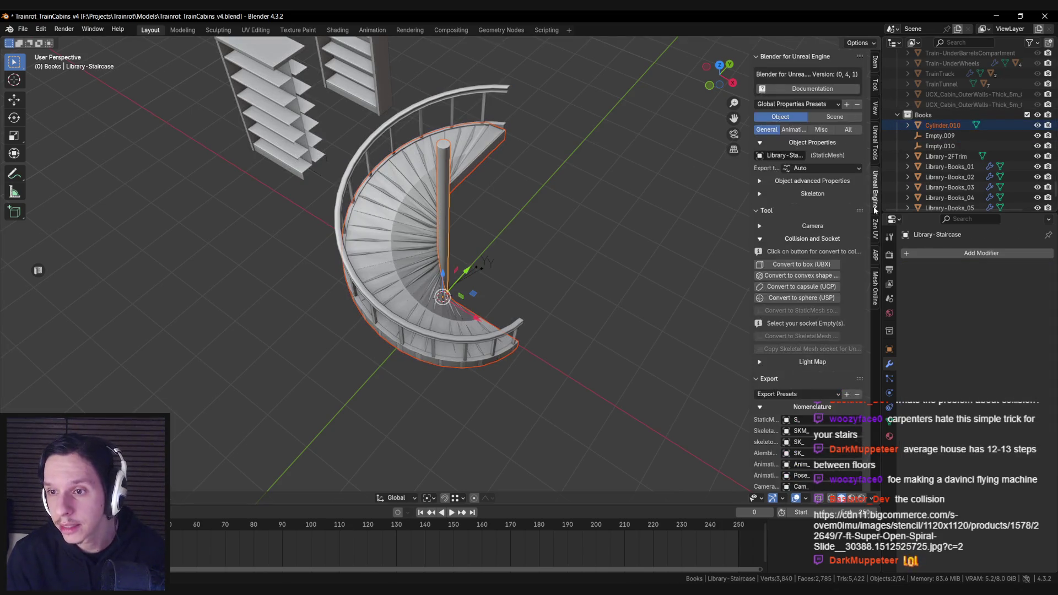
Try converting the staircase into a convex collision hull, then undo it.
{"action": "left_click", "coordinate": [795, 235]}
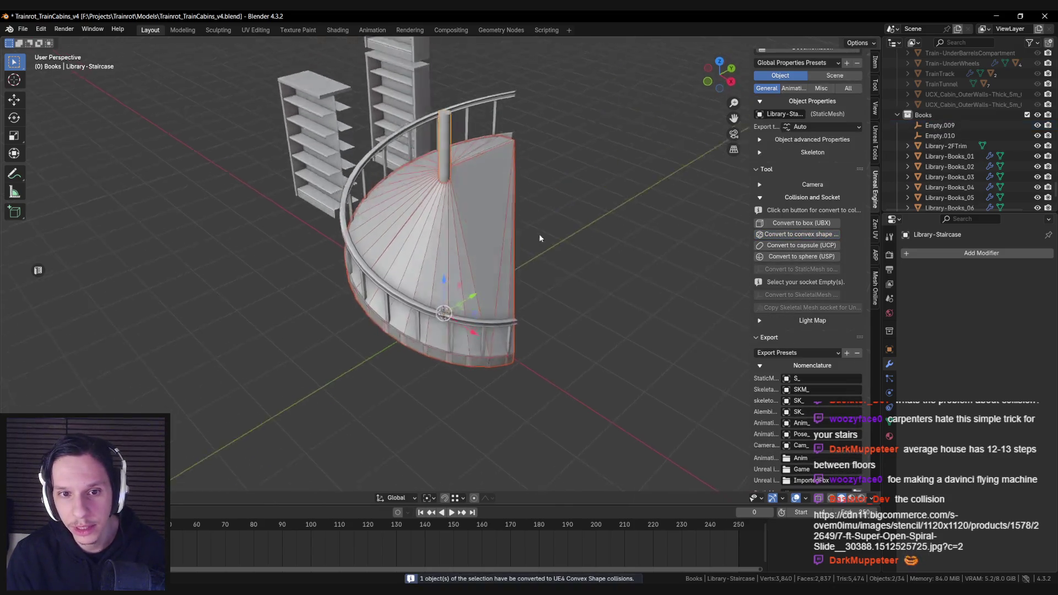
{"action": "mouse_move", "coordinate": [525, 220]}
{"action": "left_mouse_down"}
{"action": "mouse_move", "coordinate": [392, 270]}
{"action": "mouse_move", "coordinate": [470, 245]}
{"action": "mouse_move", "coordinate": [460, 256]}
{"action": "left_mouse_up"}
{"action": "left_click", "coordinate": [467, 260]}
{"action": "key", "text": "ctrl+z"}
{"action": "key", "text": "ctrl+z"}
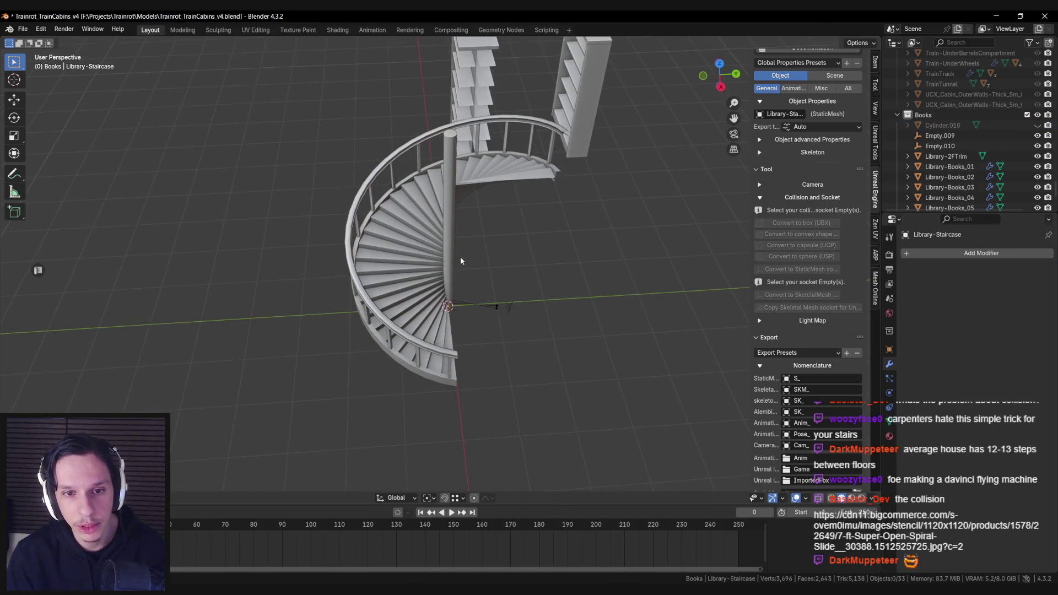
Reselect the whole staircase and generate a convex collision hull from the right-click menu.
{"action": "left_click", "coordinate": [459, 256]}
{"action": "key", "text": "alt+a"}
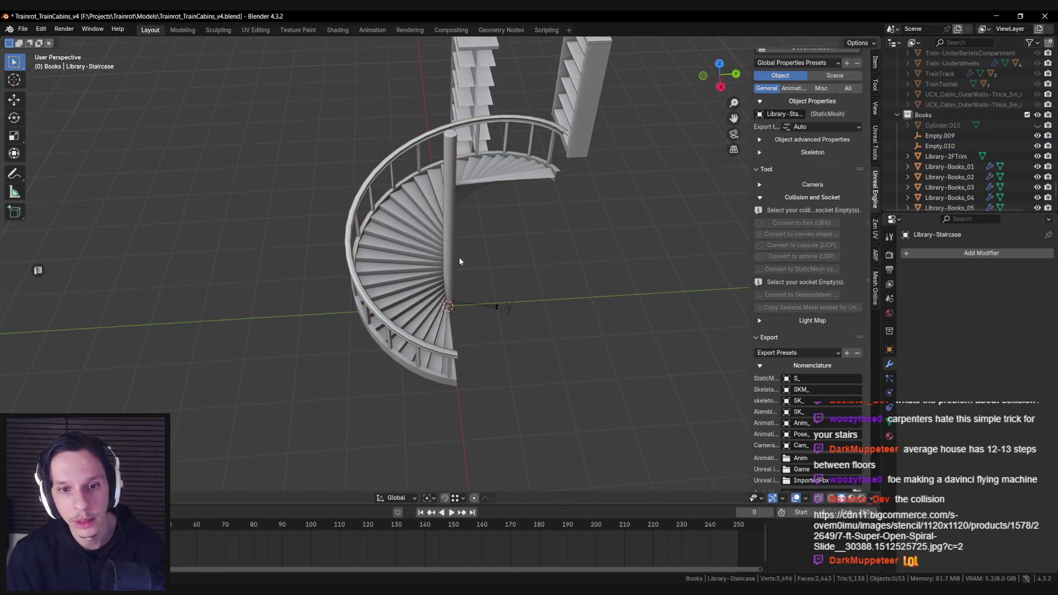
{"action": "left_click", "coordinate": [458, 257]}
{"action": "left_click", "coordinate": [460, 217]}
{"action": "mouse_move", "coordinate": [461, 217]}
{"action": "left_mouse_down"}
{"action": "mouse_move", "coordinate": [514, 243]}
{"action": "mouse_move", "coordinate": [460, 260]}
{"action": "left_mouse_up"}
{"action": "left_click", "coordinate": [460, 259], "text": "shift"}
{"action": "left_click_drag", "start_coordinate": [550, 370], "coordinate": [475, 278]}
{"action": "right_click", "coordinate": [474, 278]}
{"action": "left_click", "coordinate": [474, 274]}
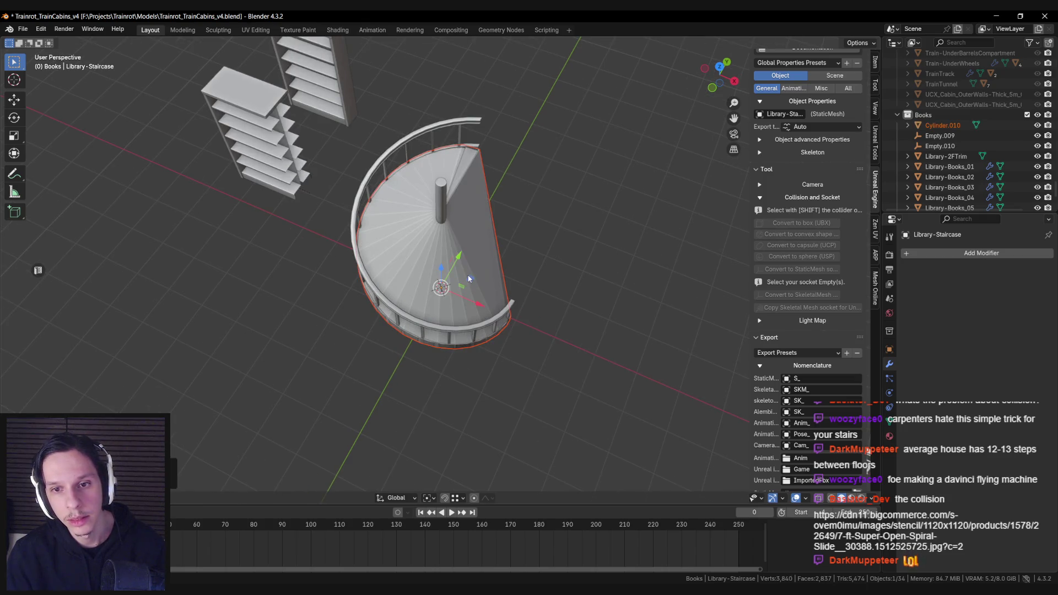
Inspect the convex hull, then undo back to the original stair steps.
{"action": "left_click", "coordinate": [477, 262]}
{"action": "key", "text": "g"}
{"action": "right_click", "coordinate": [640, 362]}
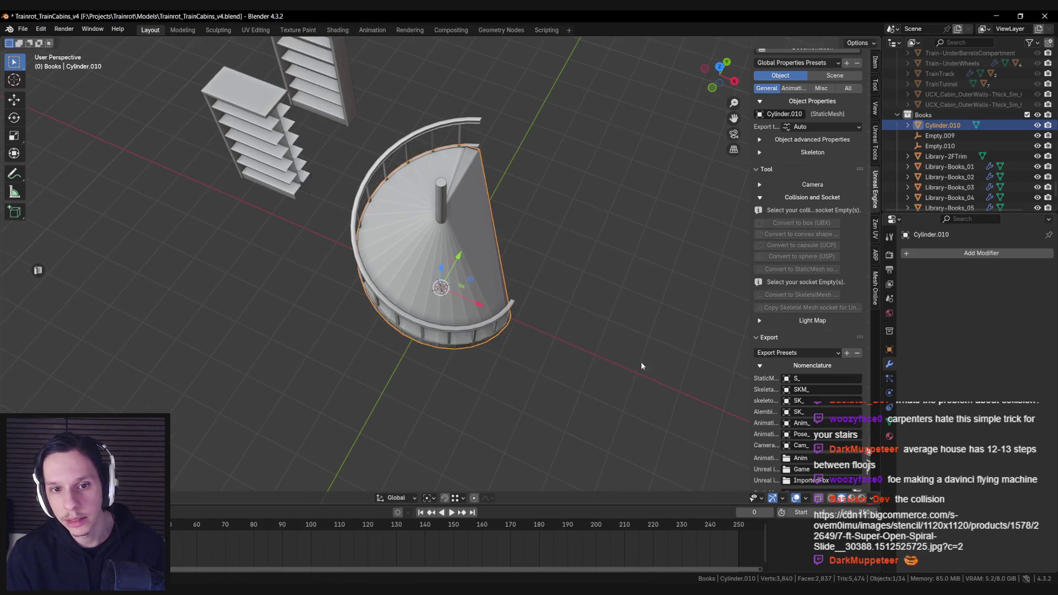
{"action": "key", "text": "ctrl+z"}
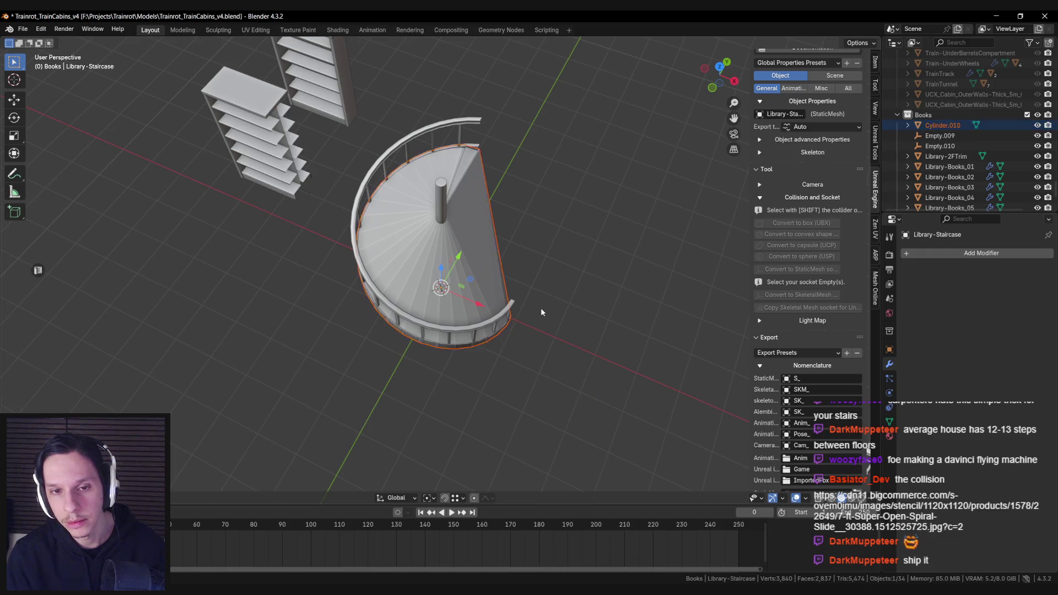
{"action": "key", "text": "ctrl+z"}
{"action": "key", "text": "ctrl+z"}
{"action": "key", "text": "ctrl+z"}
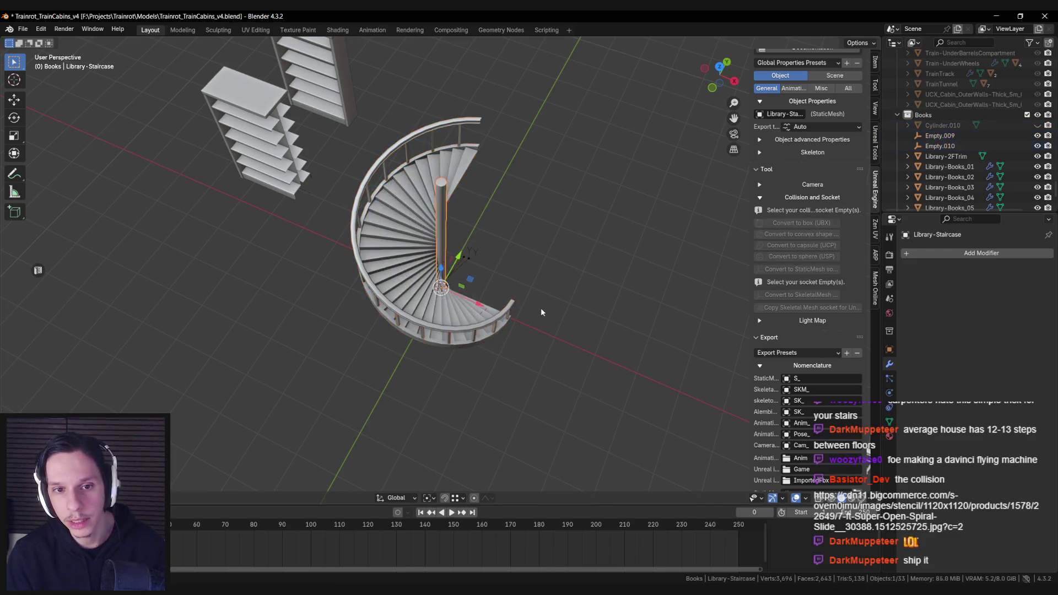
{"action": "scroll", "coordinate": [425, 289], "scroll_direction": "up", "scroll_amount": 2}
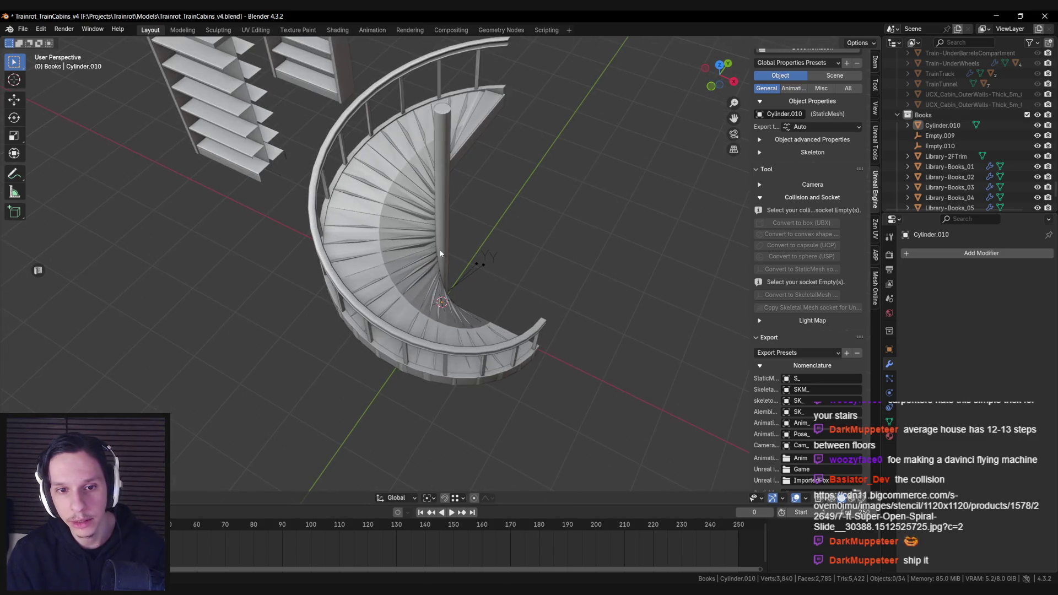
{"action": "left_click", "coordinate": [399, 232]}
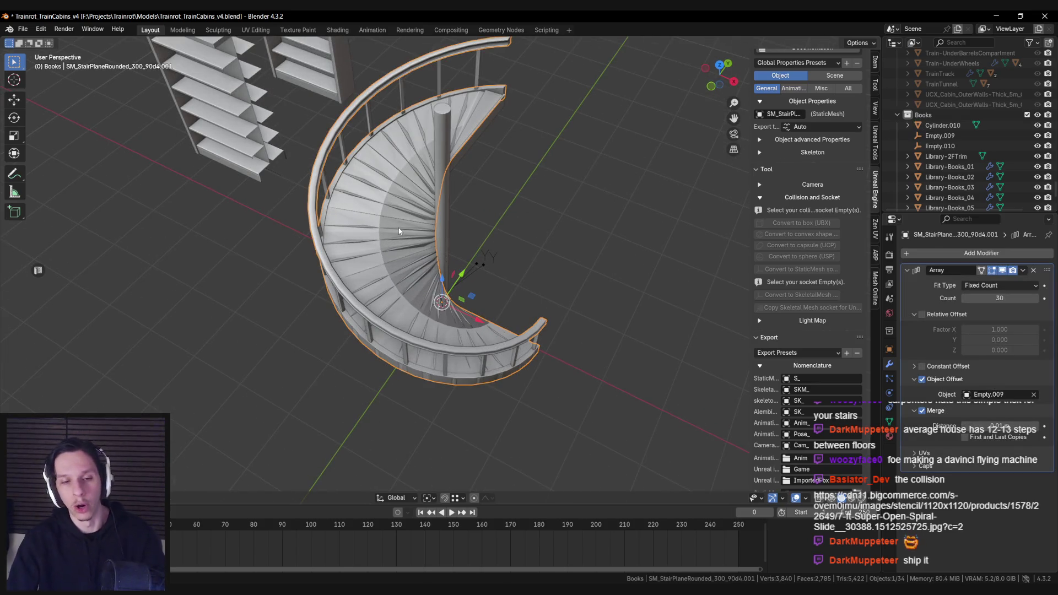
{"action": "key", "text": "ctrl+z"}
{"action": "key", "text": "ctrl+z"}
{"action": "key", "text": "ctrl+z"}
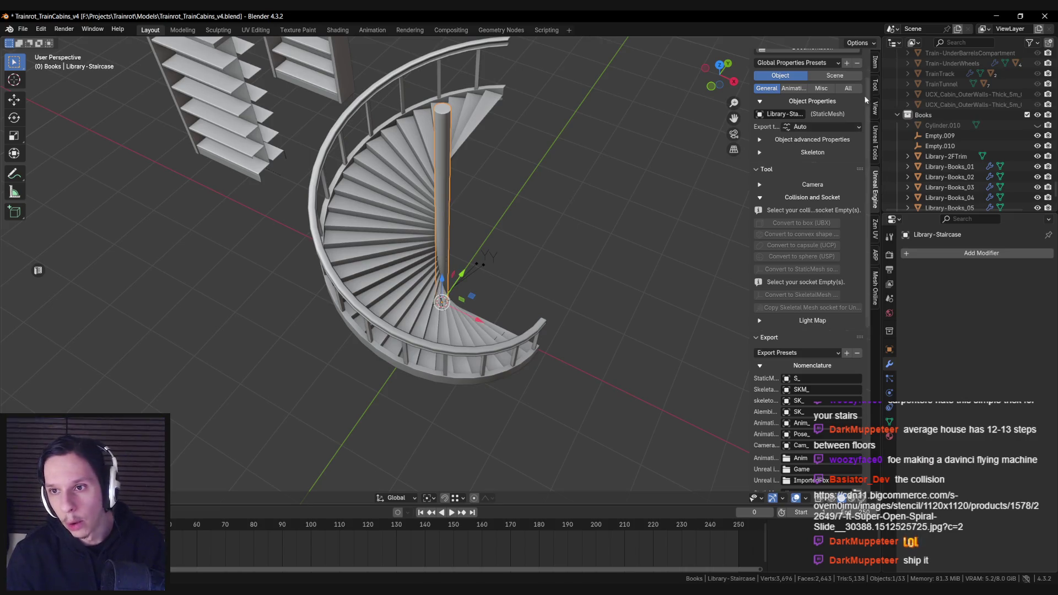
Apply the staircase's scale so it reads 1.000 and save Trainrot_TrainCabins_v4.blend.
{"action": "left_click", "coordinate": [875, 67]}
{"action": "key", "text": "shift+z"}
{"action": "scroll", "coordinate": [371, 165], "scroll_direction": "down", "scroll_amount": 3}
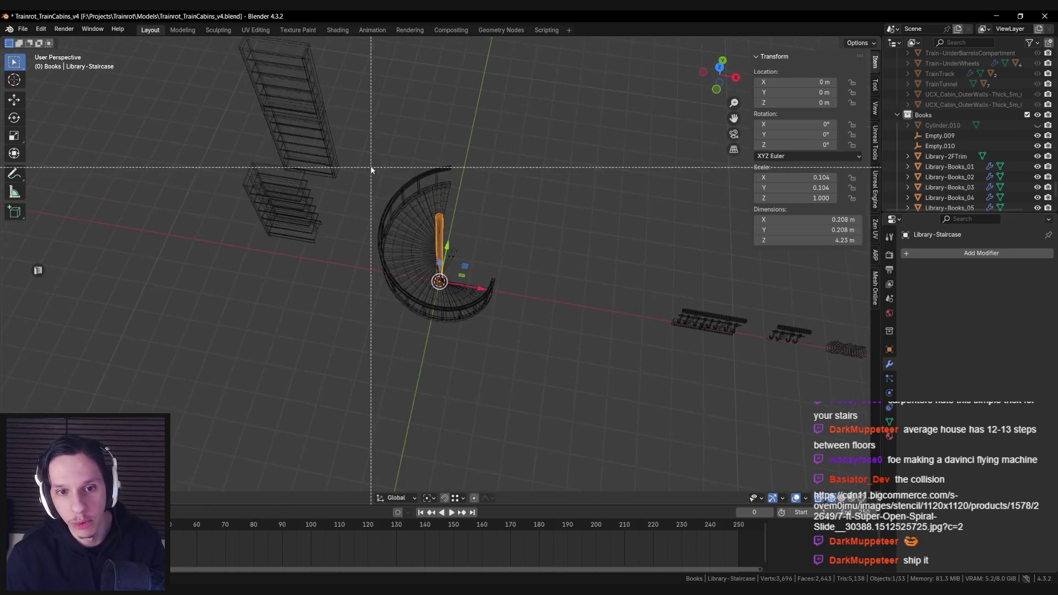
{"action": "key", "text": "ctrl+a"}
{"action": "left_click", "coordinate": [483, 282]}
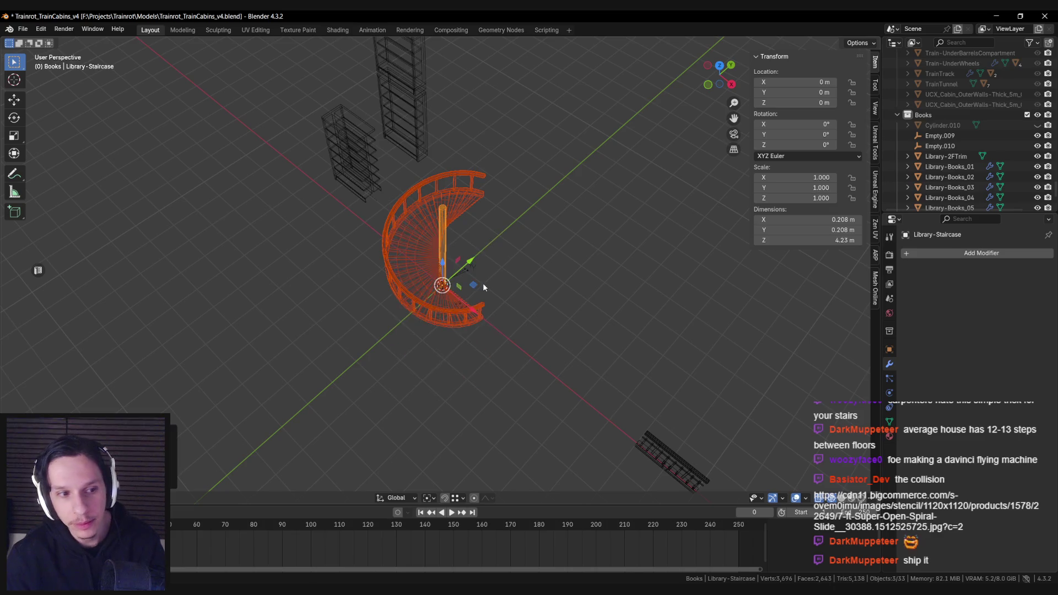
{"action": "key", "text": "shift+z"}
{"action": "scroll", "coordinate": [483, 282], "scroll_direction": "up", "scroll_amount": 2}
{"action": "key", "text": "ctrl+s"}
Isolate the convex hull in local view and view it from the top.
{"action": "key", "text": "ctrl+z"}
{"action": "key", "text": "ctrl+z"}
{"action": "key", "text": "ctrl+z"}
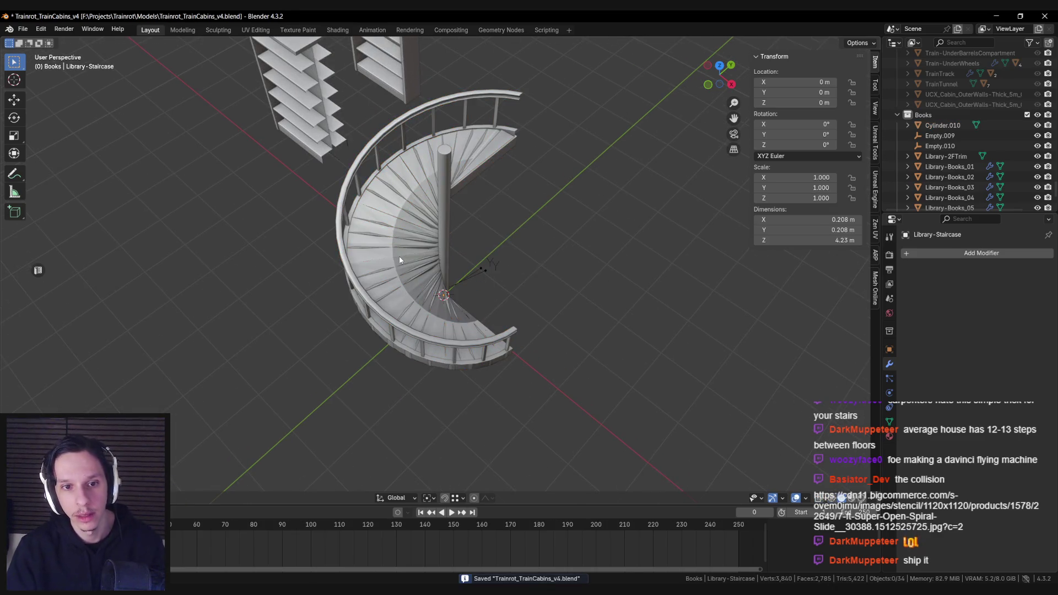
{"action": "key", "text": "KP_Divide"}
{"action": "key", "text": "KP_7"}
In see-through wireframe Edit Mode, split the top wedge of Cylinder.010 into its own object.
{"action": "key", "text": "Tab"}
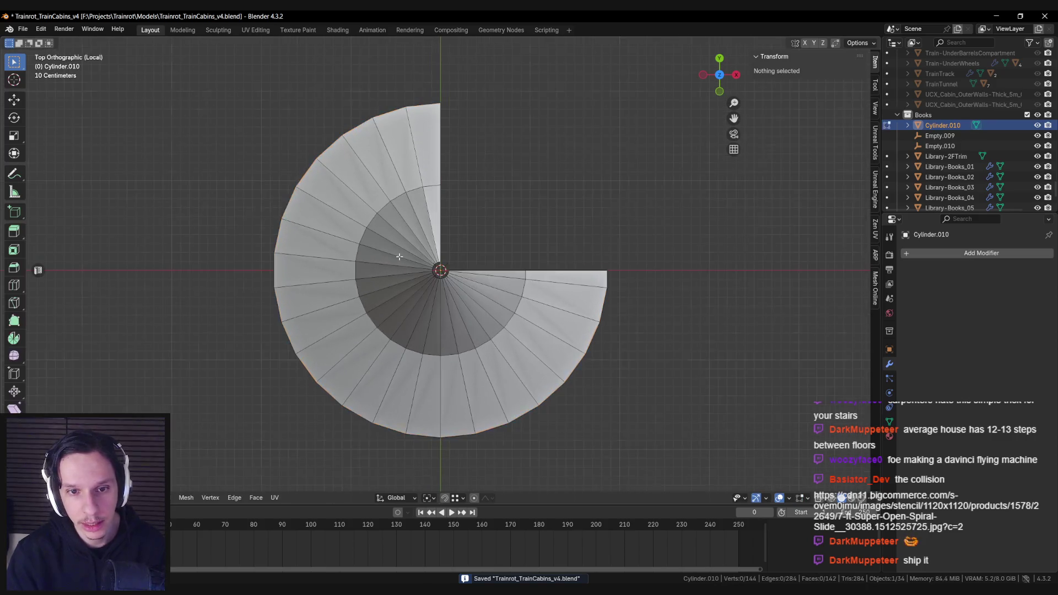
{"action": "key", "text": "shift+z"}
{"action": "scroll", "coordinate": [389, 252], "scroll_direction": "down", "scroll_amount": 1}
{"action": "mouse_move", "coordinate": [269, 125]}
{"action": "left_mouse_down"}
{"action": "mouse_move", "coordinate": [468, 265]}
{"action": "mouse_move", "coordinate": [364, 148]}
{"action": "mouse_move", "coordinate": [460, 134]}
{"action": "mouse_move", "coordinate": [435, 165]}
{"action": "mouse_move", "coordinate": [444, 237]}
{"action": "left_mouse_up"}
{"action": "key", "text": "Escape"}
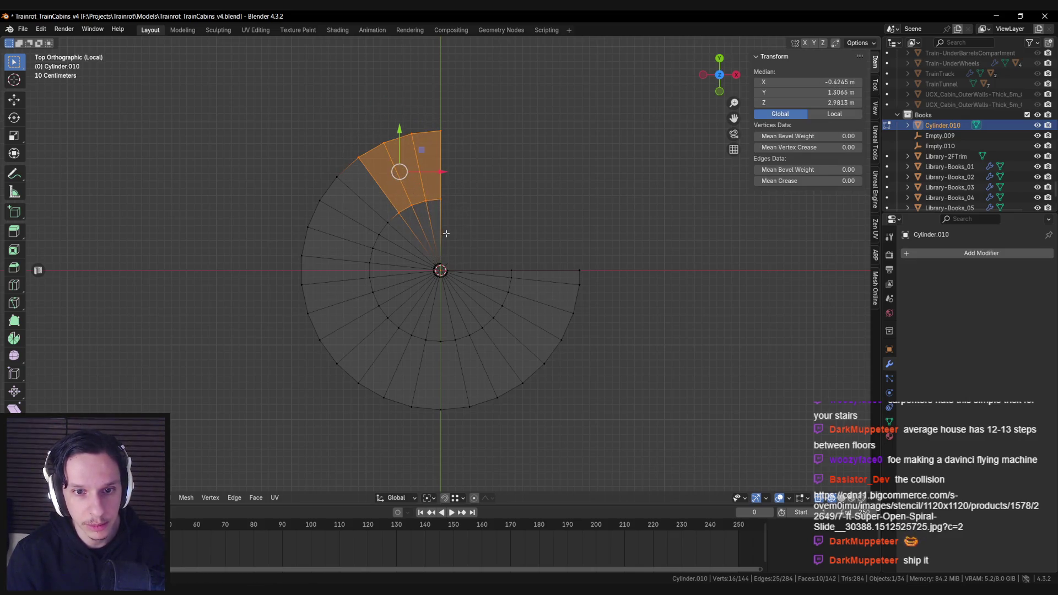
{"action": "scroll", "coordinate": [446, 234], "scroll_direction": "up", "scroll_amount": 3}
{"action": "key", "text": "c"}
{"action": "left_click", "coordinate": [444, 233]}
{"action": "key", "text": "Escape"}
{"action": "scroll", "coordinate": [445, 205], "scroll_direction": "down", "scroll_amount": 3}
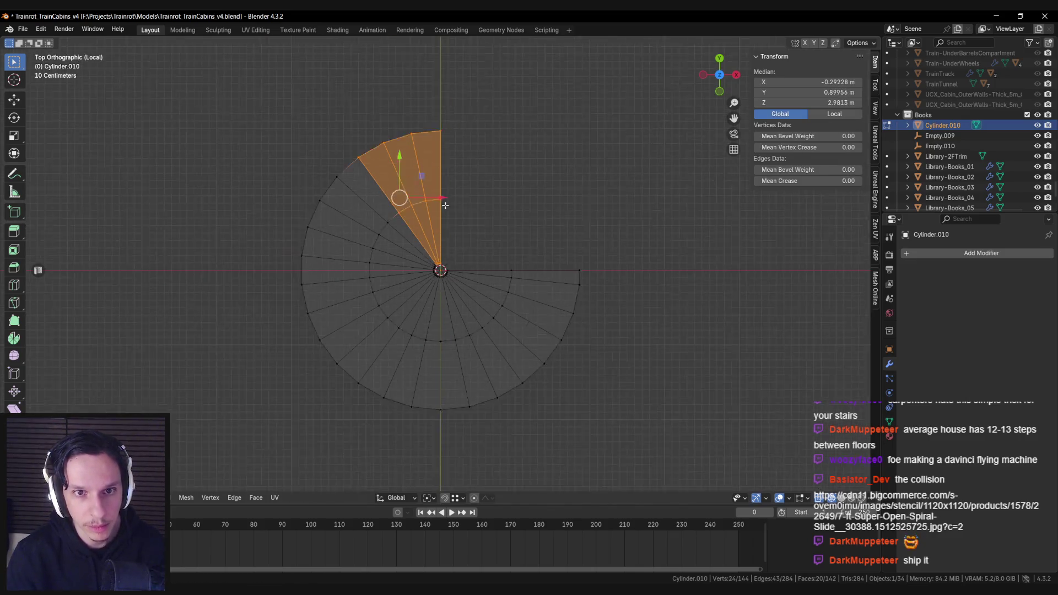
{"action": "scroll", "coordinate": [445, 205], "scroll_direction": "down", "scroll_amount": 1}
{"action": "key", "text": "p"}
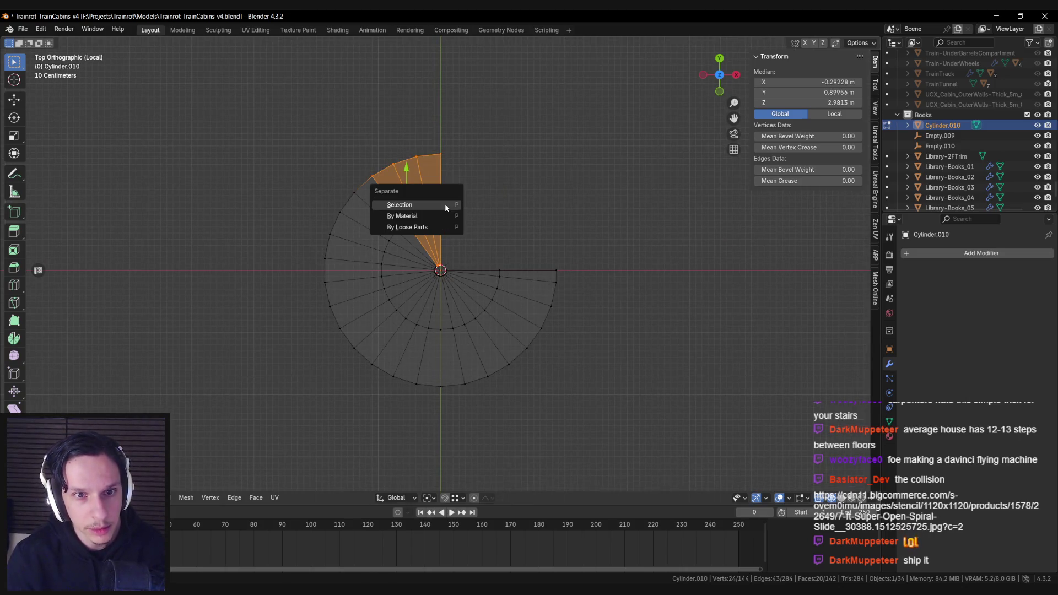
{"action": "left_click", "coordinate": [444, 205]}
Circle-select the second wedge's faces and separate it into its own object.
{"action": "scroll", "coordinate": [353, 199], "scroll_direction": "up", "scroll_amount": 1}
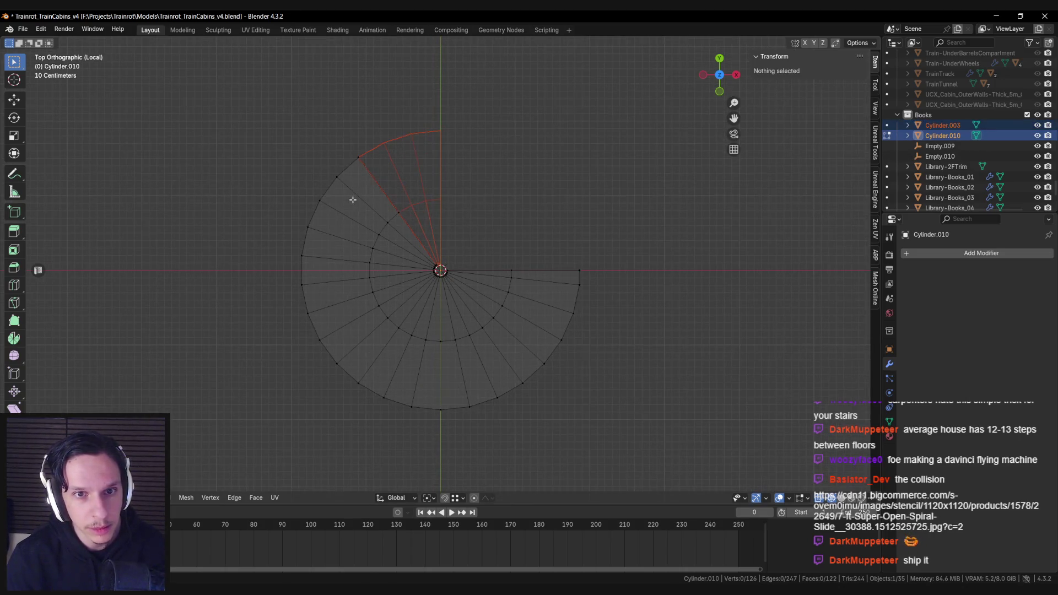
{"action": "key", "text": "c"}
{"action": "mouse_move", "coordinate": [354, 169]}
{"action": "left_mouse_down"}
{"action": "mouse_move", "coordinate": [330, 208]}
{"action": "mouse_move", "coordinate": [416, 240]}
{"action": "left_mouse_up"}
{"action": "right_click", "coordinate": [415, 240]}
{"action": "scroll", "coordinate": [414, 236], "scroll_direction": "up", "scroll_amount": 6}
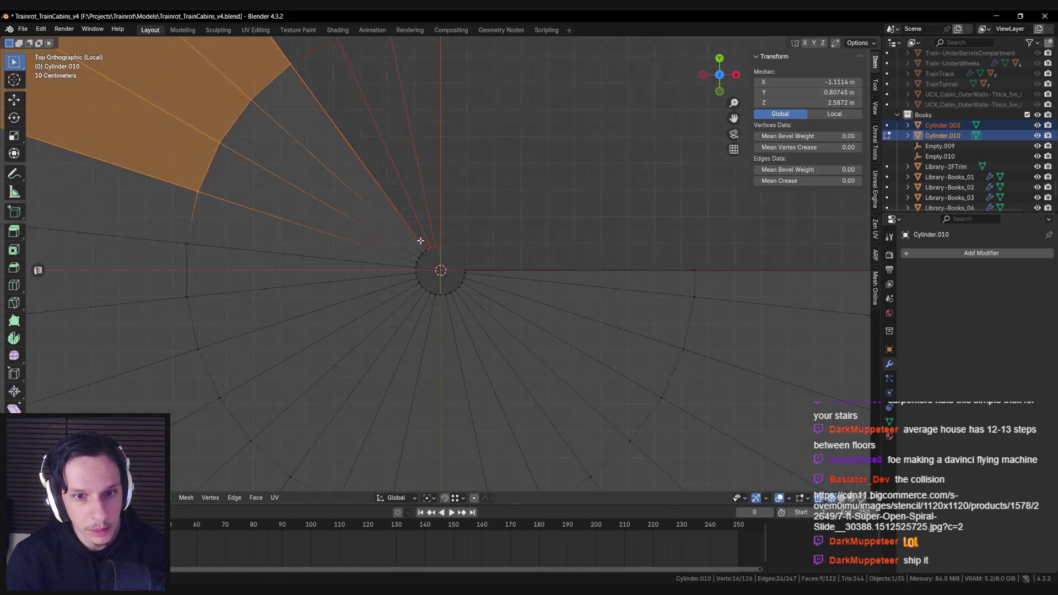
{"action": "scroll", "coordinate": [414, 236], "scroll_direction": "down", "scroll_amount": 6}
{"action": "key", "text": "p"}
{"action": "left_click", "coordinate": [414, 236]}
Circle-select the third wedge's faces and separate it into its own object.
{"action": "key", "text": "a"}
{"action": "key", "text": "alt+a"}
{"action": "key", "text": "c"}
{"action": "mouse_move", "coordinate": [290, 224]}
{"action": "left_mouse_down"}
{"action": "mouse_move", "coordinate": [278, 267]}
{"action": "mouse_move", "coordinate": [322, 296]}
{"action": "mouse_move", "coordinate": [355, 254]}
{"action": "mouse_move", "coordinate": [386, 265]}
{"action": "left_mouse_up"}
{"action": "scroll", "coordinate": [395, 253], "scroll_direction": "up", "scroll_amount": 8}
{"action": "scroll", "coordinate": [386, 265], "scroll_direction": "down", "scroll_amount": 8}
{"action": "key", "text": "p"}
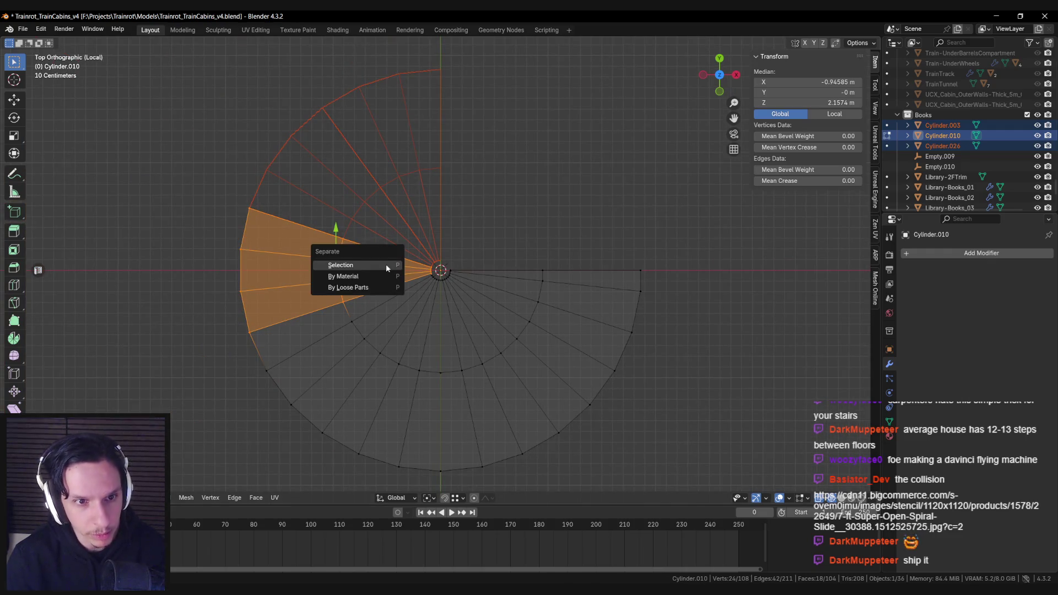
{"action": "left_click", "coordinate": [386, 263]}
Select the fourth wedge's faces and separate it off as Cylinder.028.
{"action": "mouse_move", "coordinate": [296, 321]}
{"action": "left_mouse_down"}
{"action": "mouse_move", "coordinate": [281, 353]}
{"action": "mouse_move", "coordinate": [293, 392]}
{"action": "mouse_move", "coordinate": [317, 406]}
{"action": "mouse_move", "coordinate": [354, 354]}
{"action": "mouse_move", "coordinate": [350, 306]}
{"action": "mouse_move", "coordinate": [406, 277]}
{"action": "left_mouse_up"}
{"action": "key", "text": "Escape"}
{"action": "scroll", "coordinate": [411, 284], "scroll_direction": "up", "scroll_amount": 3}
{"action": "scroll", "coordinate": [413, 289], "scroll_direction": "down", "scroll_amount": 4}
{"action": "key", "text": "p"}
{"action": "left_click", "coordinate": [414, 289]}
Select the fifth wedge's faces up to the centre and separate it off as Cylinder.029.
{"action": "key", "text": "a"}
{"action": "key", "text": "alt+a"}
{"action": "key", "text": "c"}
{"action": "left_click_drag", "start_coordinate": [342, 397], "coordinate": [414, 427]}
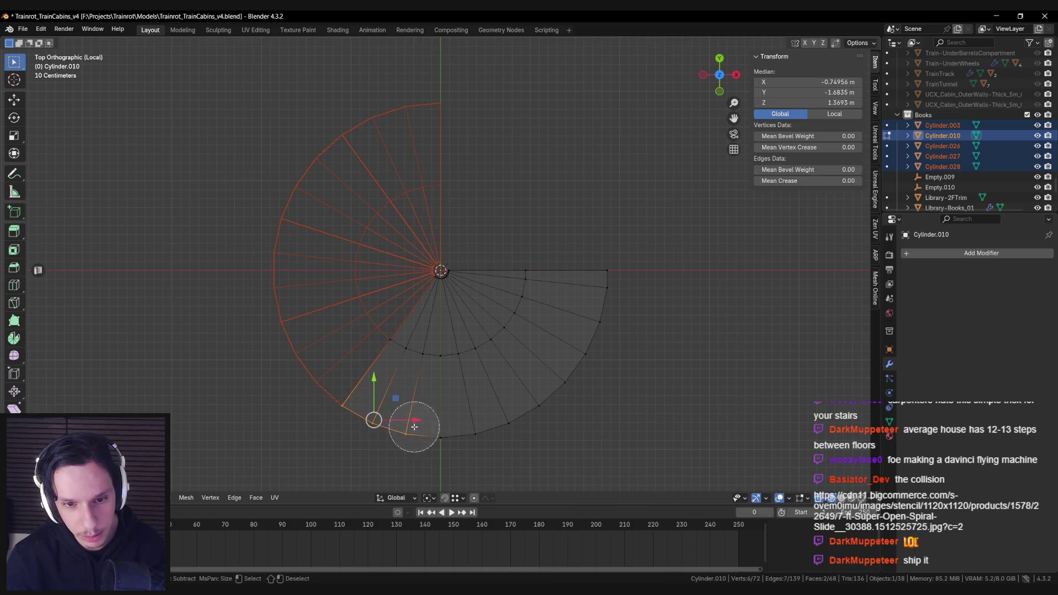
{"action": "left_click_drag", "start_coordinate": [412, 380], "coordinate": [397, 344]}
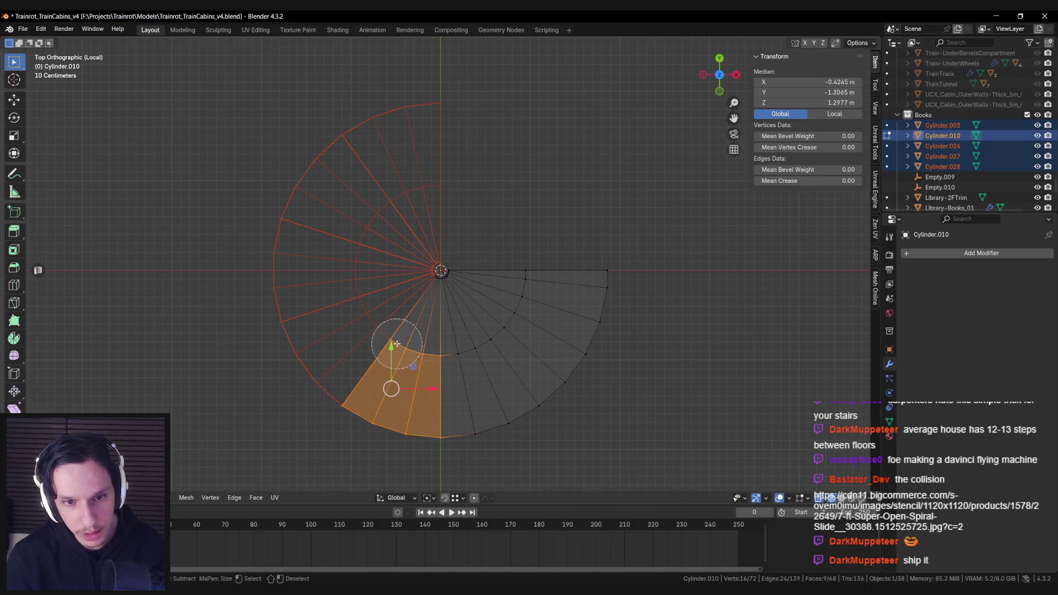
{"action": "key", "text": "Escape"}
{"action": "scroll", "coordinate": [397, 343], "scroll_direction": "up", "scroll_amount": 4}
{"action": "key", "text": "c"}
{"action": "left_click_drag", "start_coordinate": [406, 296], "coordinate": [418, 303]}
{"action": "key", "text": "Escape"}
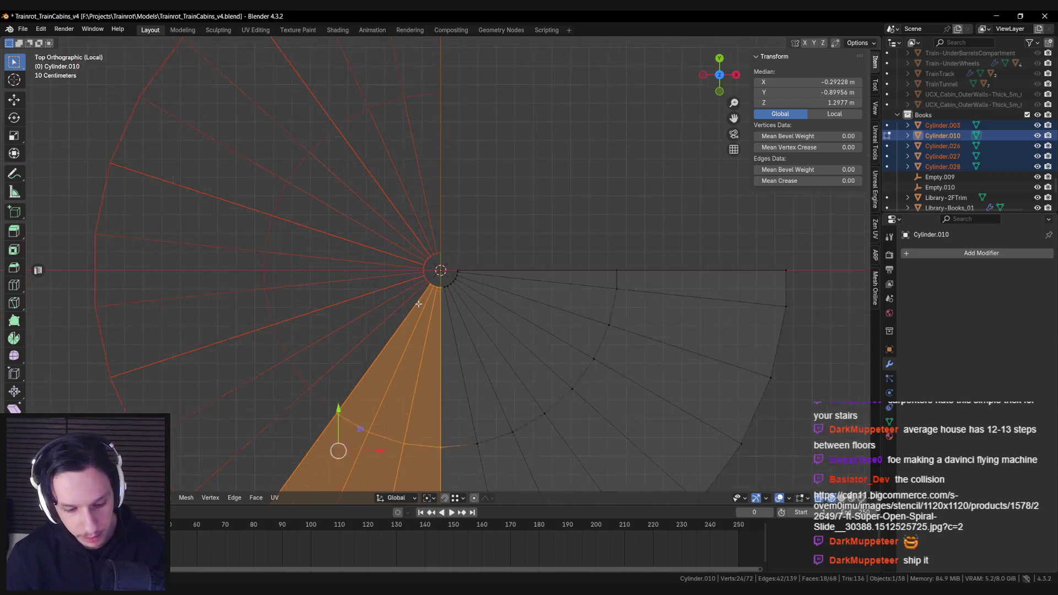
{"action": "key", "text": "p"}
{"action": "left_click", "coordinate": [418, 303]}
Select three faces of the sixth wedge and separate it off as Cylinder.030.
{"action": "key", "text": "a"}
{"action": "scroll", "coordinate": [418, 303], "scroll_direction": "down", "scroll_amount": 2}
{"action": "key", "text": "alt+a"}
{"action": "key", "text": "c"}
{"action": "mouse_move", "coordinate": [441, 427]}
{"action": "left_mouse_down"}
{"action": "mouse_move", "coordinate": [503, 408]}
{"action": "mouse_move", "coordinate": [486, 371]}
{"action": "mouse_move", "coordinate": [413, 319]}
{"action": "mouse_move", "coordinate": [384, 240]}
{"action": "left_mouse_up"}
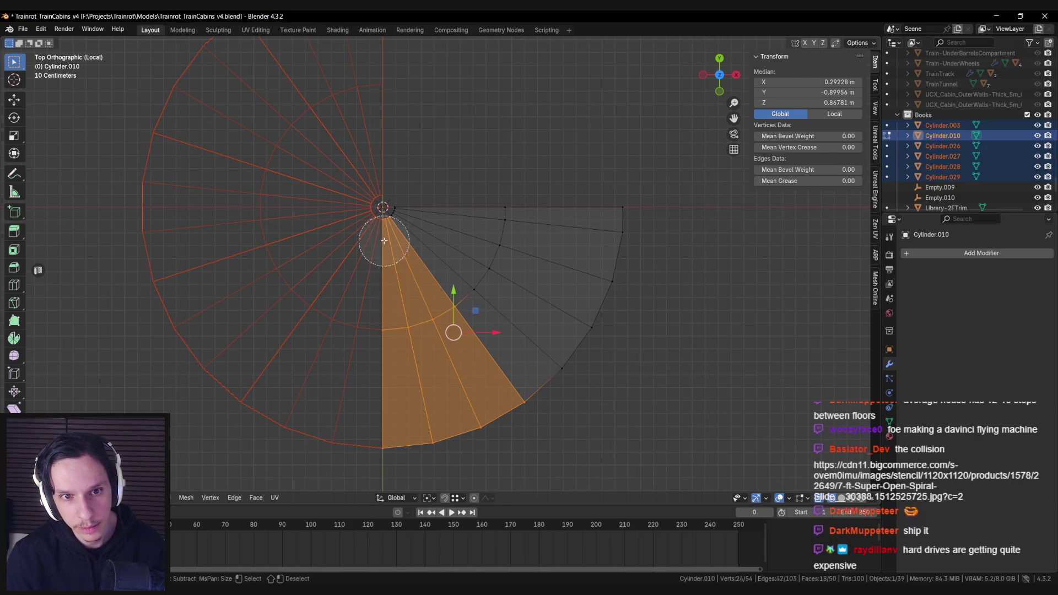
{"action": "key", "text": "Escape"}
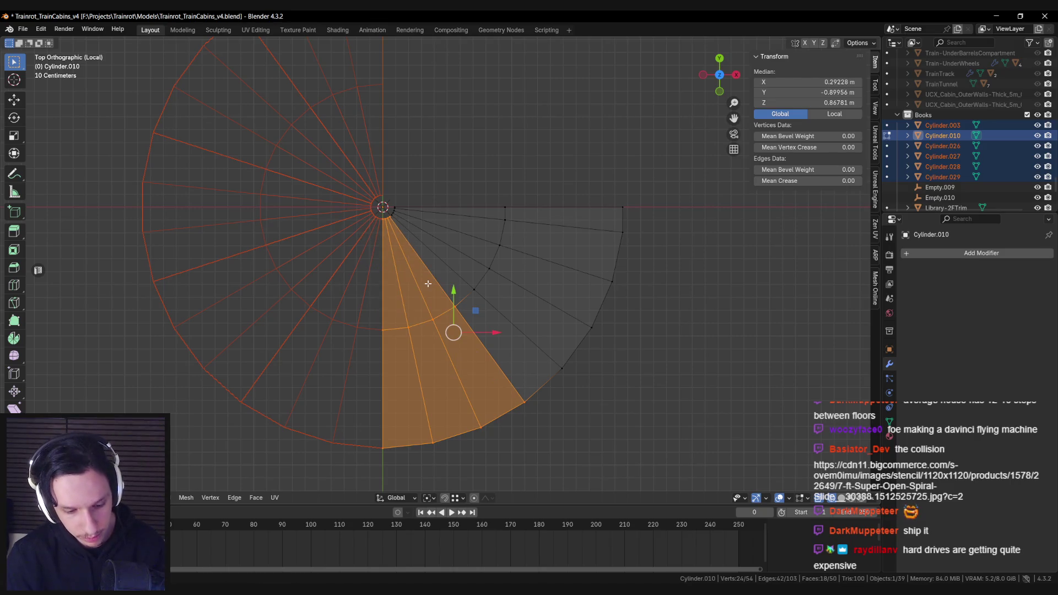
{"action": "key", "text": "p"}
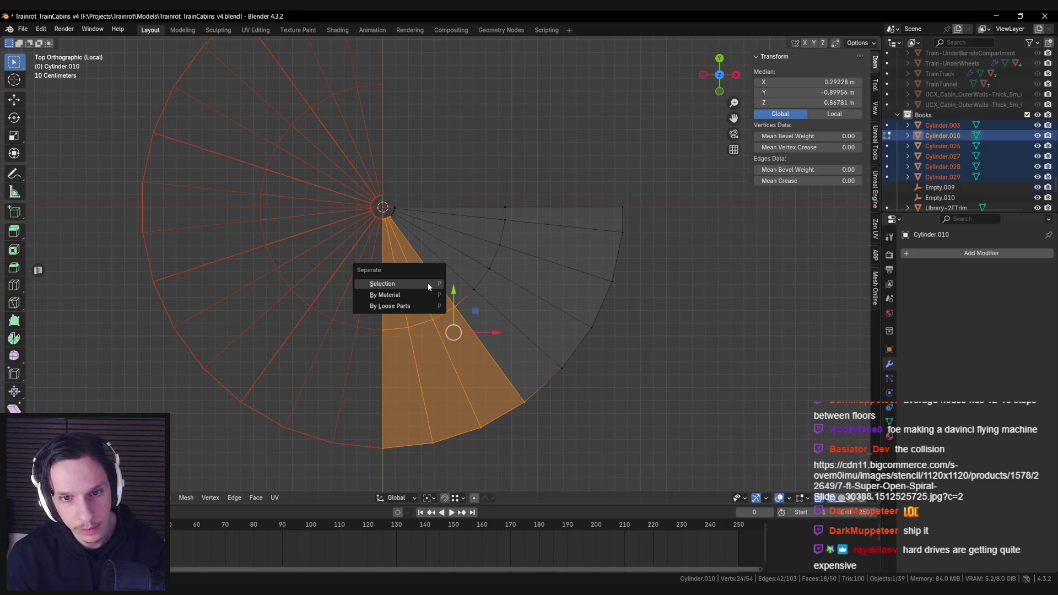
{"action": "left_click", "coordinate": [428, 285]}
Select the last wedge's faces up to the centre and separate it off as Cylinder.031.
{"action": "key", "text": "c"}
{"action": "mouse_move", "coordinate": [462, 291]}
{"action": "left_mouse_down"}
{"action": "mouse_move", "coordinate": [461, 283]}
{"action": "mouse_move", "coordinate": [480, 297]}
{"action": "mouse_move", "coordinate": [496, 359]}
{"action": "left_mouse_up"}
{"action": "key", "text": "Escape"}
{"action": "scroll", "coordinate": [413, 235], "scroll_direction": "up", "scroll_amount": 5}
{"action": "key", "text": "c"}
{"action": "mouse_move", "coordinate": [342, 185]}
{"action": "left_mouse_down"}
{"action": "mouse_move", "coordinate": [335, 180]}
{"action": "mouse_move", "coordinate": [448, 301]}
{"action": "mouse_move", "coordinate": [401, 272]}
{"action": "mouse_move", "coordinate": [438, 310]}
{"action": "mouse_move", "coordinate": [440, 176]}
{"action": "left_mouse_up"}
{"action": "key", "text": "Escape"}
{"action": "scroll", "coordinate": [339, 182], "scroll_direction": "down", "scroll_amount": 5}
{"action": "key", "text": "p"}
{"action": "left_click", "coordinate": [350, 201]}
Return to solid Object Mode, restore the full scene and save Trainrot_TrainCabins_v4.blend.
{"action": "key", "text": "Tab"}
{"action": "key", "text": "shift+z"}
{"action": "key", "text": "KP_Divide"}
{"action": "left_click", "coordinate": [441, 176], "text": "shift"}
{"action": "key", "text": "n"}
{"action": "key", "text": "n"}
{"action": "mouse_move", "coordinate": [664, 226]}
{"action": "left_mouse_down"}
{"action": "mouse_move", "coordinate": [541, 231]}
{"action": "mouse_move", "coordinate": [616, 208]}
{"action": "left_mouse_up"}
{"action": "key", "text": "ctrl+s"}
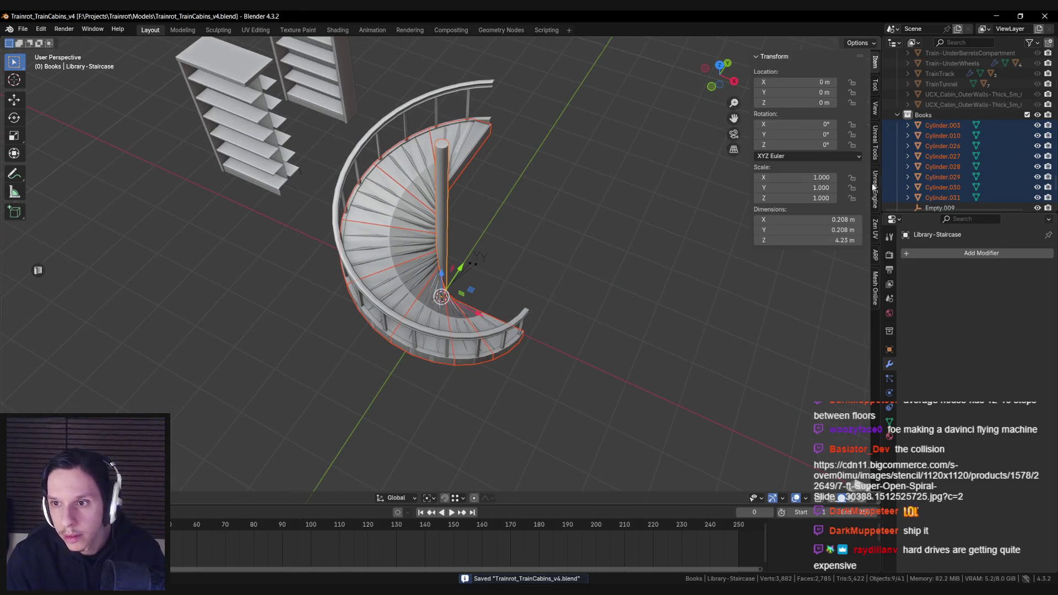
Convert the wedge pieces to convex collision shapes via the Unreal Engine panel and inspect them.
{"action": "left_click", "coordinate": [873, 188]}
{"action": "left_click", "coordinate": [787, 277]}
{"action": "mouse_move", "coordinate": [531, 295]}
{"action": "left_mouse_down"}
{"action": "mouse_move", "coordinate": [474, 267]}
{"action": "mouse_move", "coordinate": [397, 275]}
{"action": "left_mouse_up"}
{"action": "scroll", "coordinate": [396, 276], "scroll_direction": "up", "scroll_amount": 5}
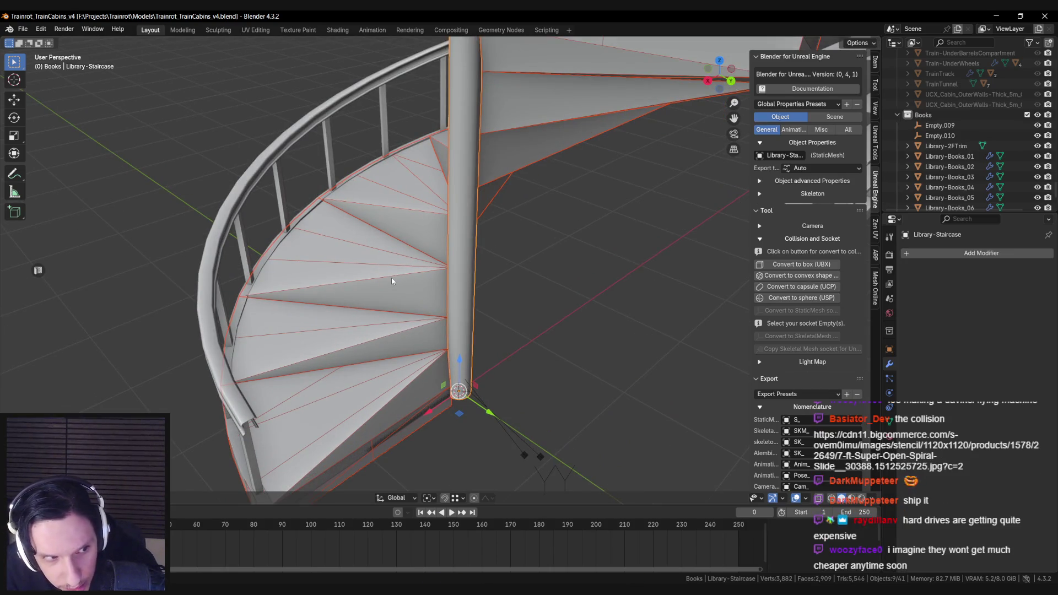
{"action": "scroll", "coordinate": [391, 281], "scroll_direction": "down", "scroll_amount": 5}
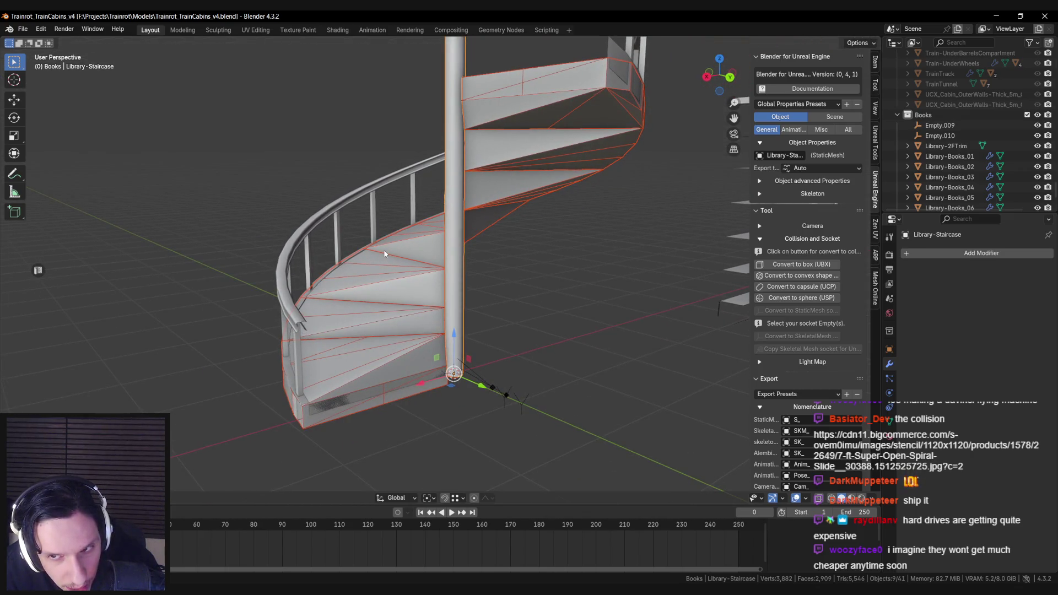
{"action": "left_click_drag", "start_coordinate": [385, 254], "coordinate": [384, 272]}
Undo the conversion and each wedge separation until Cylinder.010 is one mesh, then deselect all.
{"action": "key", "text": "ctrl+z"}
{"action": "key", "text": "ctrl+z"}
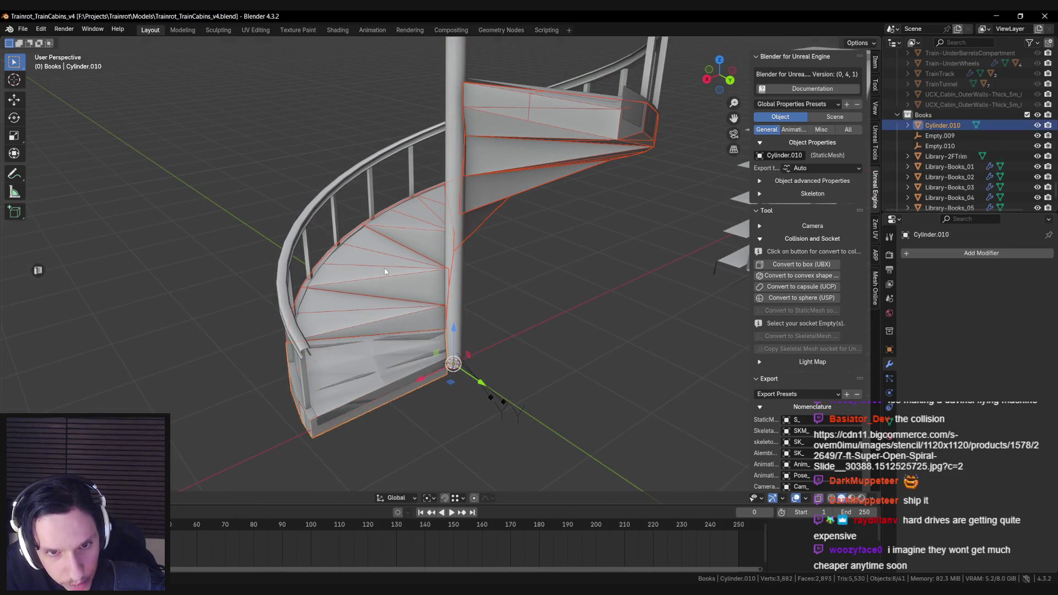
{"action": "key", "text": "ctrl+shift+z"}
{"action": "key", "text": "ctrl+shift+z"}
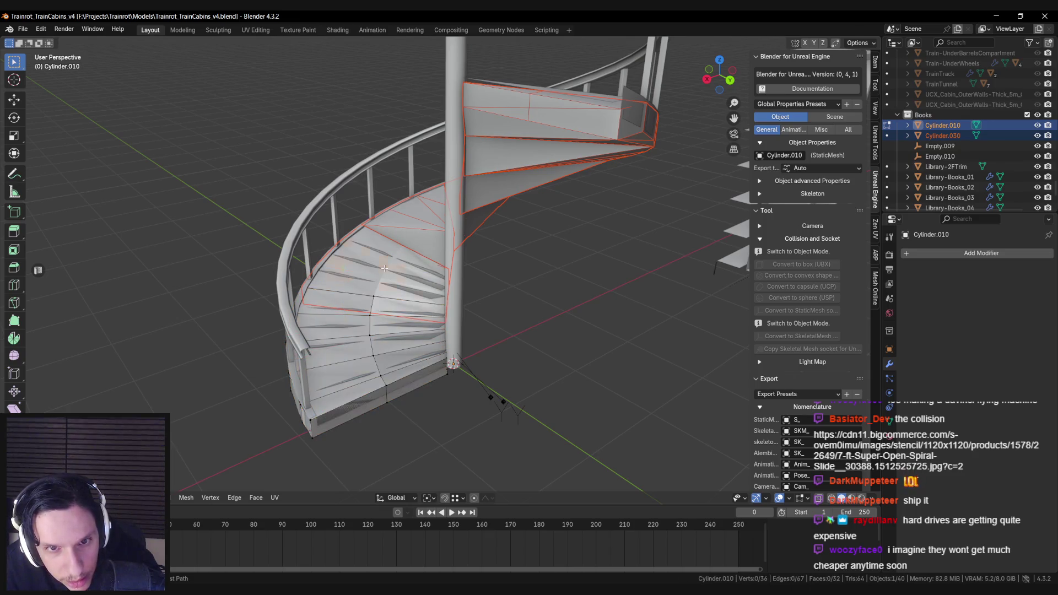
{"action": "left_click_drag", "start_coordinate": [385, 269], "coordinate": [507, 298]}
{"action": "key", "text": "ctrl+z"}
{"action": "key", "text": "ctrl+z"}
{"action": "key", "text": "ctrl+z"}
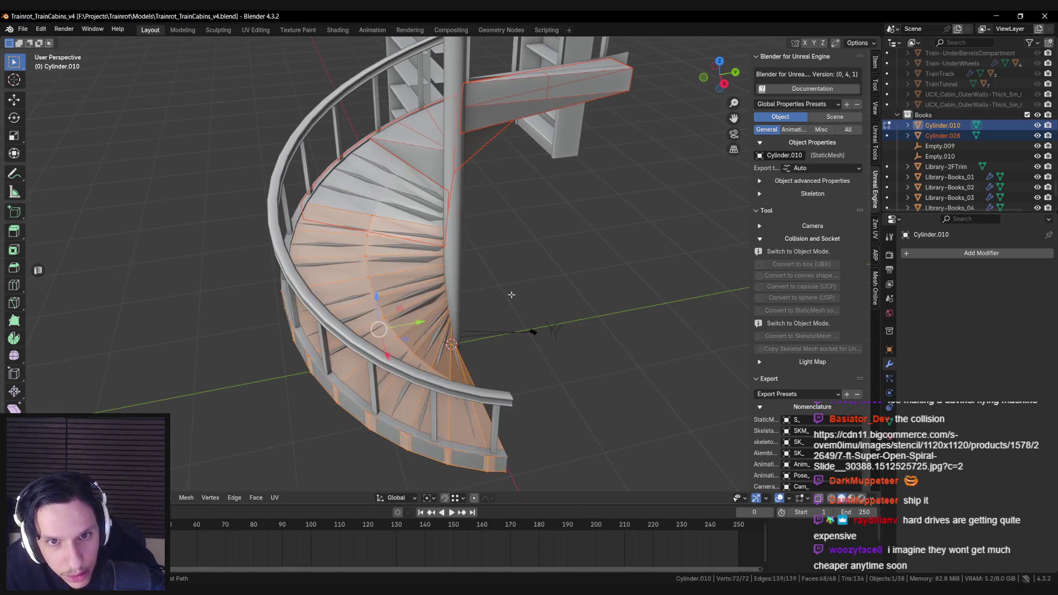
{"action": "key", "text": "ctrl+z"}
{"action": "key", "text": "ctrl+z"}
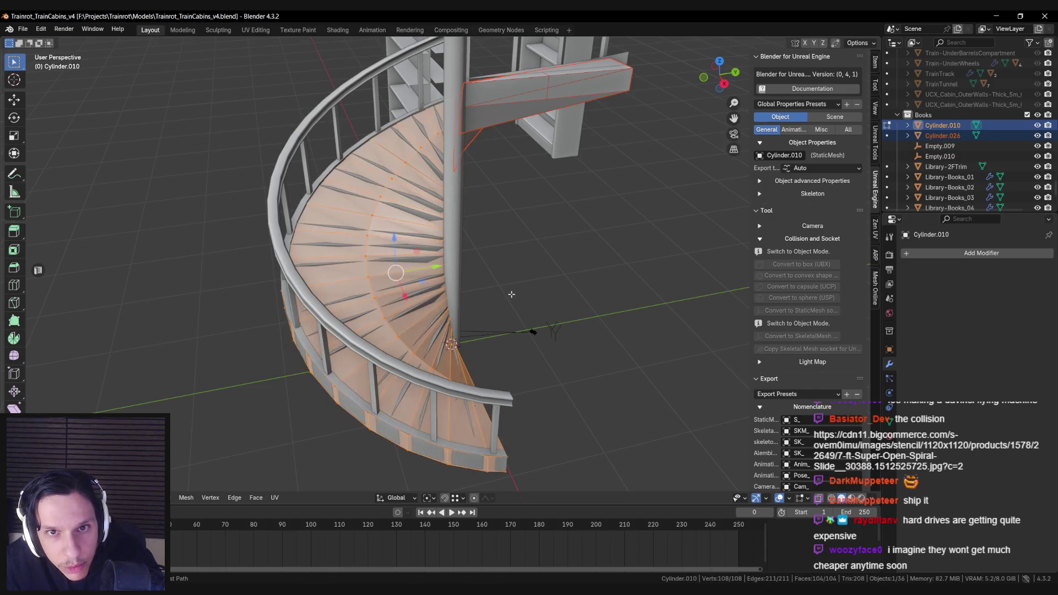
{"action": "key", "text": "ctrl+z"}
{"action": "mouse_move", "coordinate": [512, 294]}
{"action": "left_mouse_down"}
{"action": "mouse_move", "coordinate": [469, 268]}
{"action": "mouse_move", "coordinate": [540, 267]}
{"action": "left_mouse_up"}
{"action": "key", "text": "ctrl+z"}
{"action": "key", "text": "alt+a"}
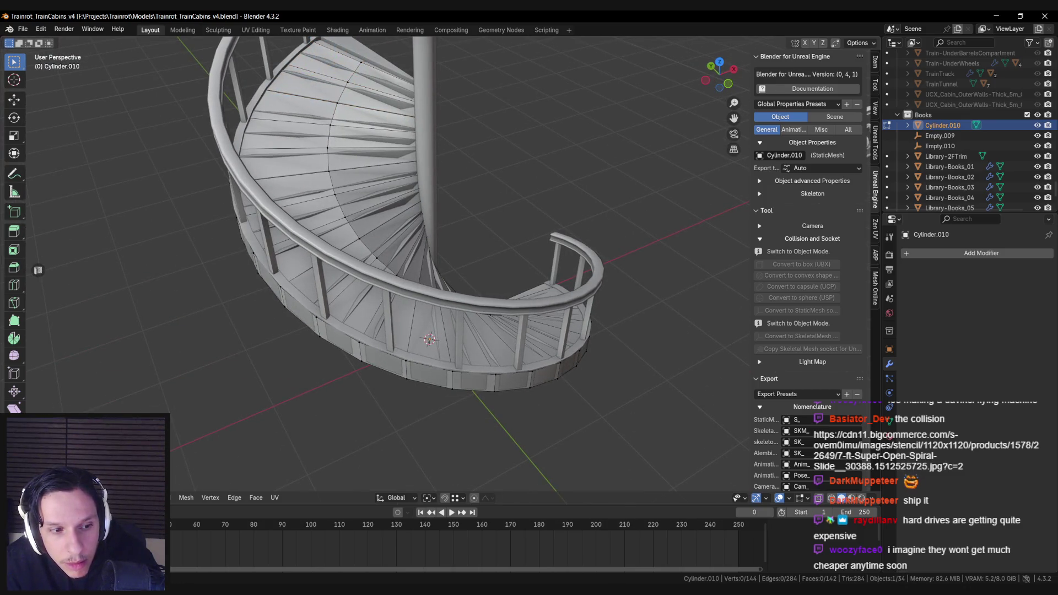
Return to Object Mode and check the hull in wireframe and solid shading, stepping through undo history.
{"action": "key", "text": "Tab"}
{"action": "key", "text": "shift+z"}
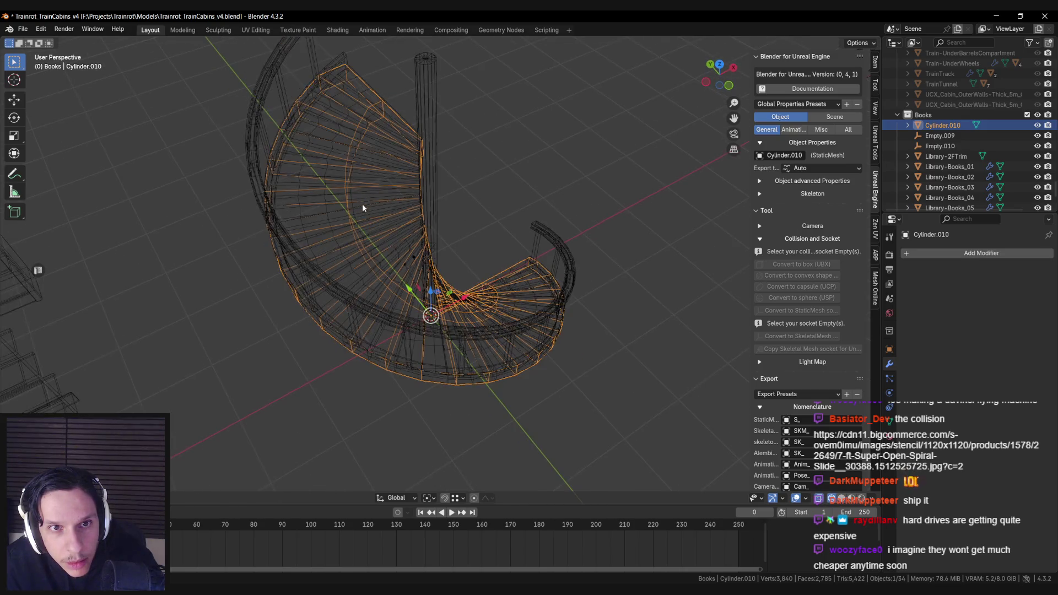
{"action": "key", "text": "shift+z"}
{"action": "left_click_drag", "start_coordinate": [417, 219], "coordinate": [432, 198]}
{"action": "key", "text": "ctrl+z"}
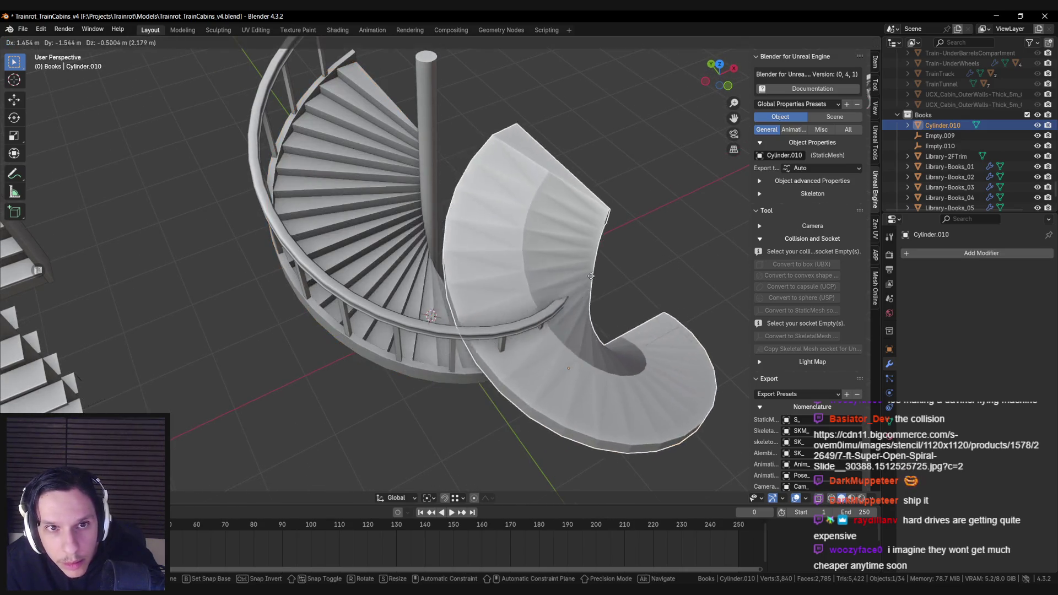
{"action": "key", "text": "ctrl+shift+z"}
{"action": "key", "text": "ctrl+z"}
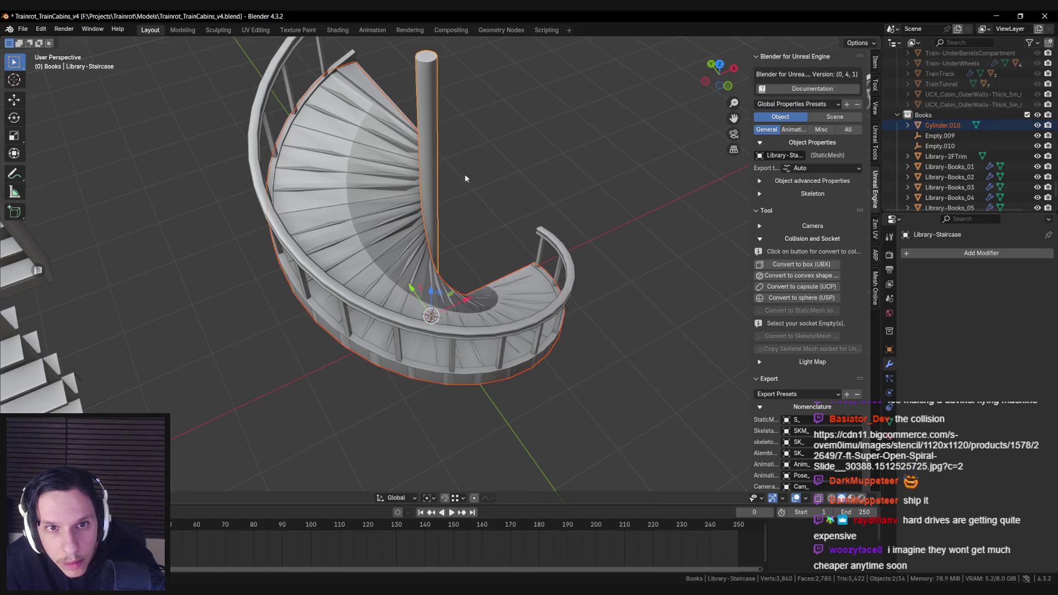
Select the Library-Staircase with the spiral mesh, trial a convex collision conversion, then undo it.
{"action": "left_click", "coordinate": [801, 264]}
{"action": "mouse_move", "coordinate": [495, 227]}
{"action": "left_mouse_down"}
{"action": "mouse_move", "coordinate": [392, 201]}
{"action": "mouse_move", "coordinate": [486, 224]}
{"action": "left_mouse_up"}
{"action": "key", "text": "ctrl+z"}
{"action": "key", "text": "Tab"}
{"action": "left_click", "coordinate": [468, 182]}
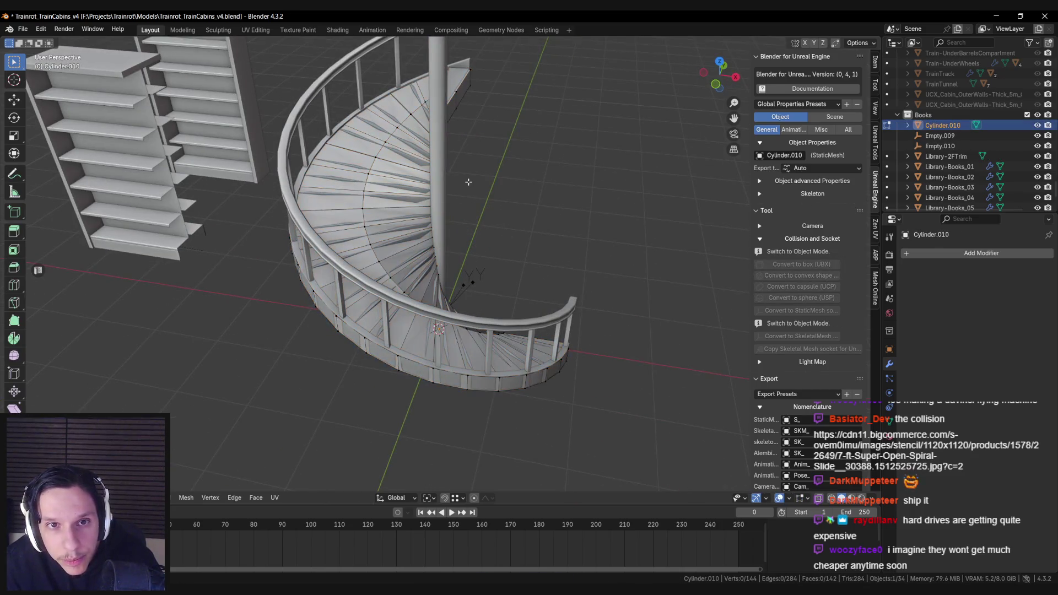
{"action": "key", "text": "Tab"}
{"action": "key", "text": "ctrl+j"}
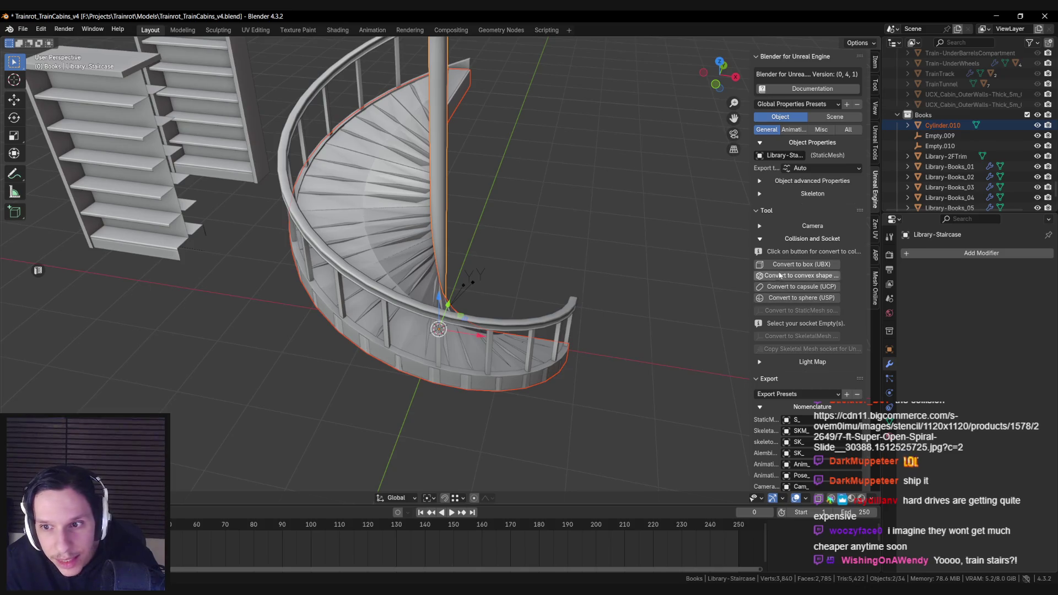
{"action": "left_click", "coordinate": [782, 277]}
{"action": "key", "text": "ctrl+z"}
{"action": "key", "text": "ctrl+z"}
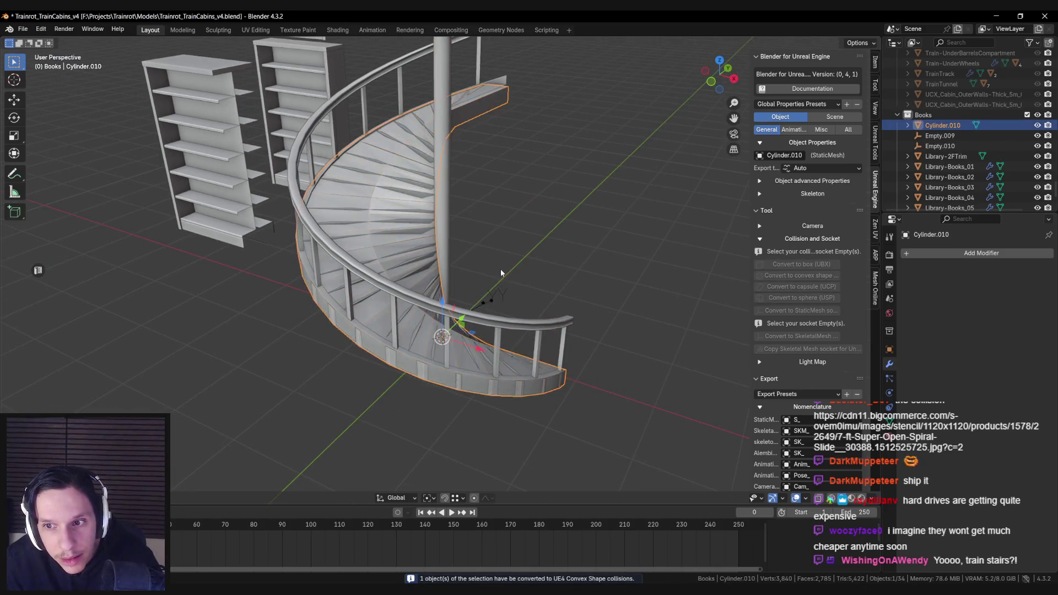
Save the scene and isolate Cylinder.010 in local view for mesh editing.
{"action": "left_click_drag", "start_coordinate": [477, 218], "coordinate": [500, 172]}
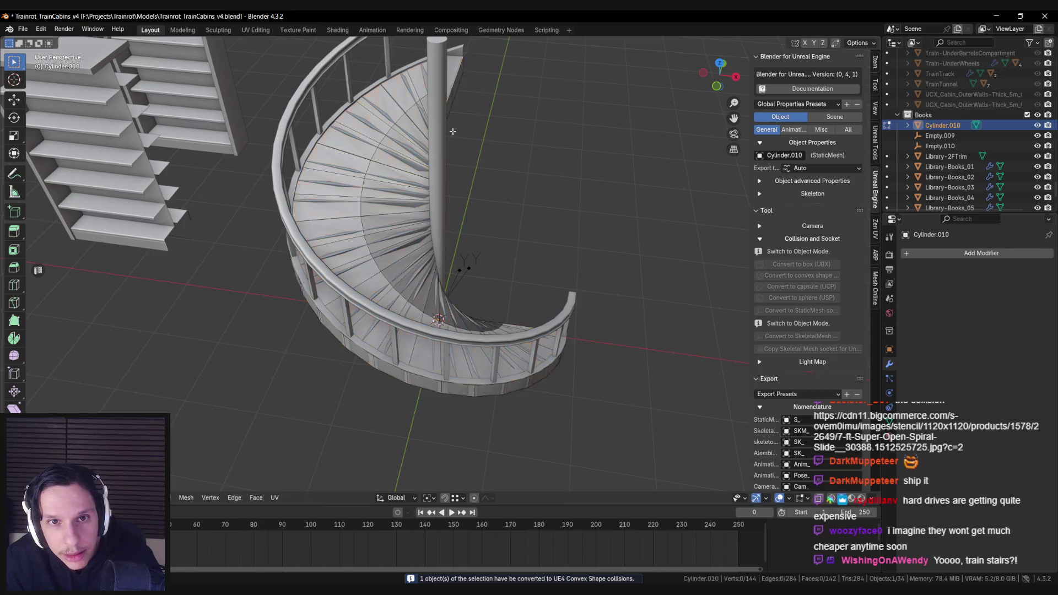
{"action": "scroll", "coordinate": [449, 160], "scroll_direction": "down", "scroll_amount": 3}
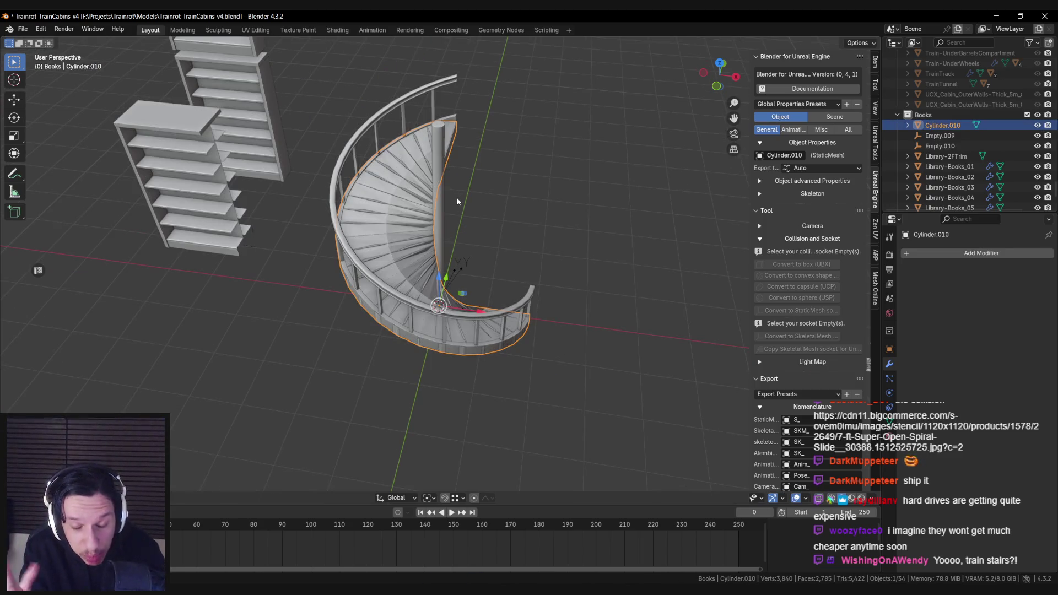
{"action": "key", "text": "ctrl+s"}
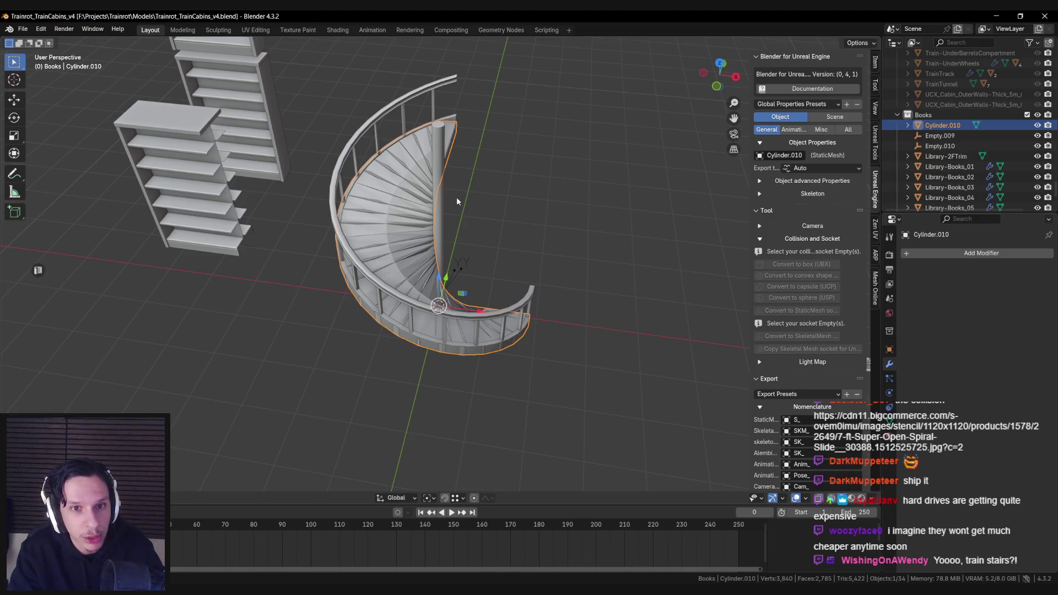
{"action": "key", "text": "KP_Divide"}
{"action": "key", "text": "Tab"}
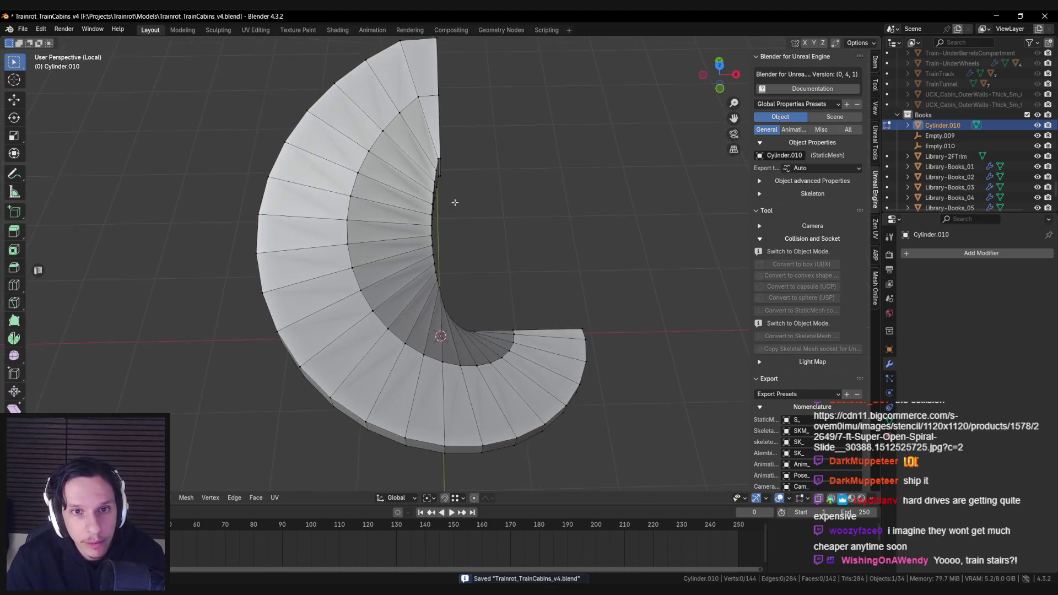
Inspect the spiral mesh from top and perspective views, toggling local view and Edit Mode.
{"action": "key", "text": "KP_7"}
{"action": "key", "text": "Tab"}
{"action": "left_click_drag", "start_coordinate": [481, 223], "coordinate": [461, 146]}
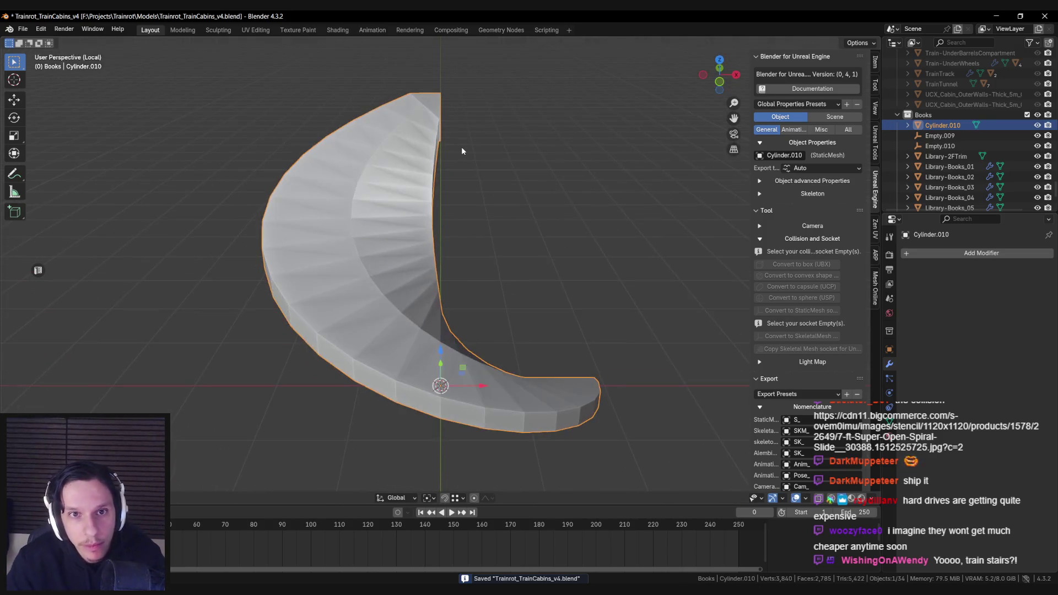
{"action": "key", "text": "KP_Divide"}
{"action": "key", "text": "KP_Divide"}
{"action": "key", "text": "Tab"}
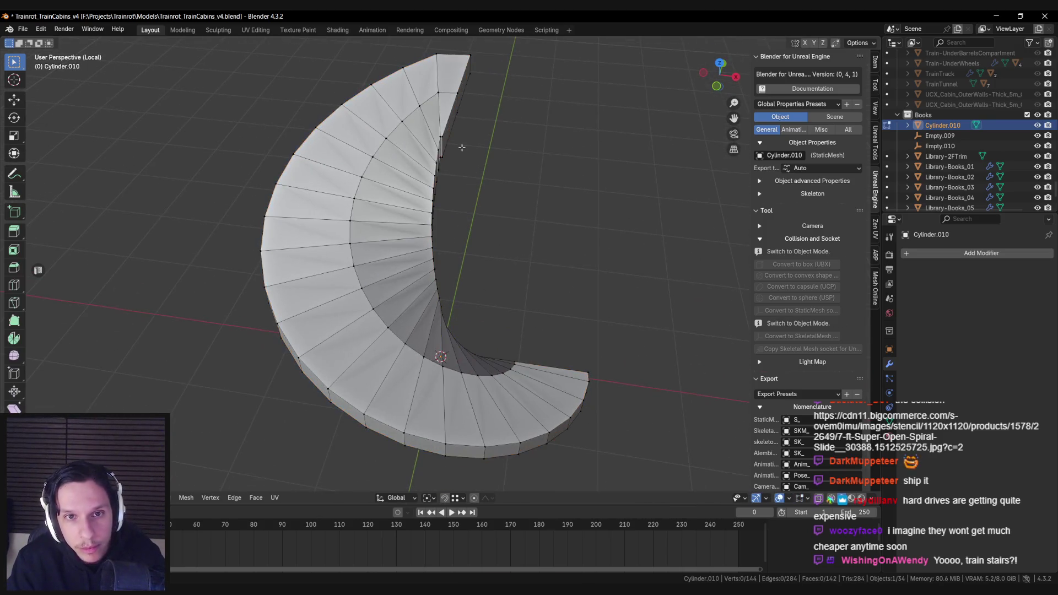
{"action": "mouse_move", "coordinate": [461, 147]}
{"action": "left_mouse_down"}
{"action": "mouse_move", "coordinate": [456, 176]}
{"action": "mouse_move", "coordinate": [441, 182]}
{"action": "mouse_move", "coordinate": [427, 169]}
{"action": "mouse_move", "coordinate": [503, 246]}
{"action": "mouse_move", "coordinate": [486, 259]}
{"action": "mouse_move", "coordinate": [439, 194]}
{"action": "mouse_move", "coordinate": [402, 218]}
{"action": "mouse_move", "coordinate": [380, 259]}
{"action": "mouse_move", "coordinate": [483, 266]}
{"action": "mouse_move", "coordinate": [468, 287]}
{"action": "mouse_move", "coordinate": [496, 292]}
{"action": "left_mouse_up"}
{"action": "key", "text": "Tab"}
{"action": "key", "text": "Tab"}
{"action": "scroll", "coordinate": [551, 294], "scroll_direction": "up", "scroll_amount": 3}
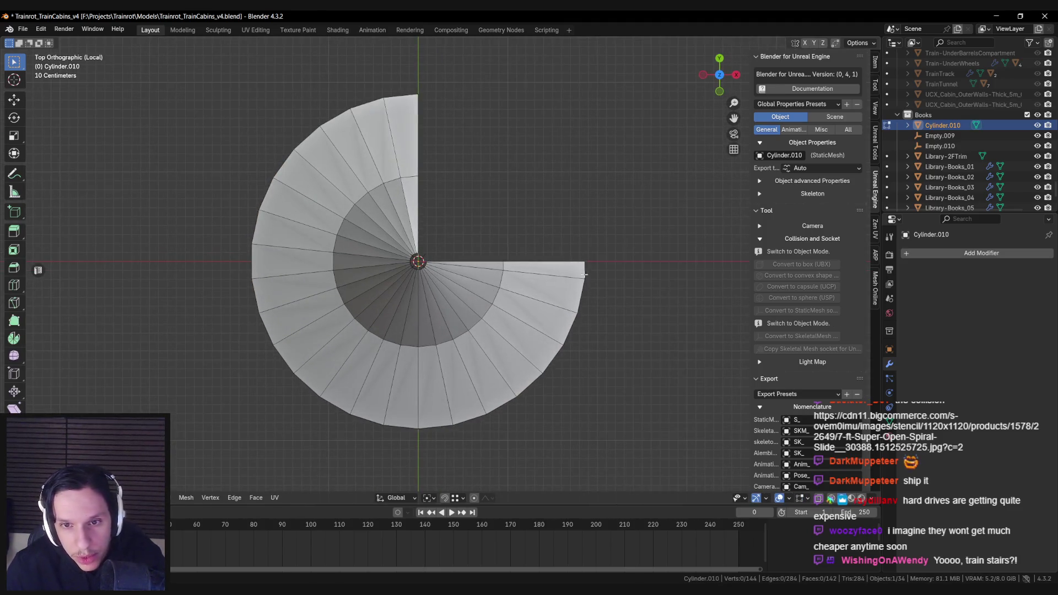
Select the end faces at the bottom step and top piece and delete those four faces.
{"action": "left_click", "coordinate": [566, 298], "text": "alt"}
{"action": "left_click_drag", "start_coordinate": [566, 299], "coordinate": [422, 317]}
{"action": "key", "text": "alt+a"}
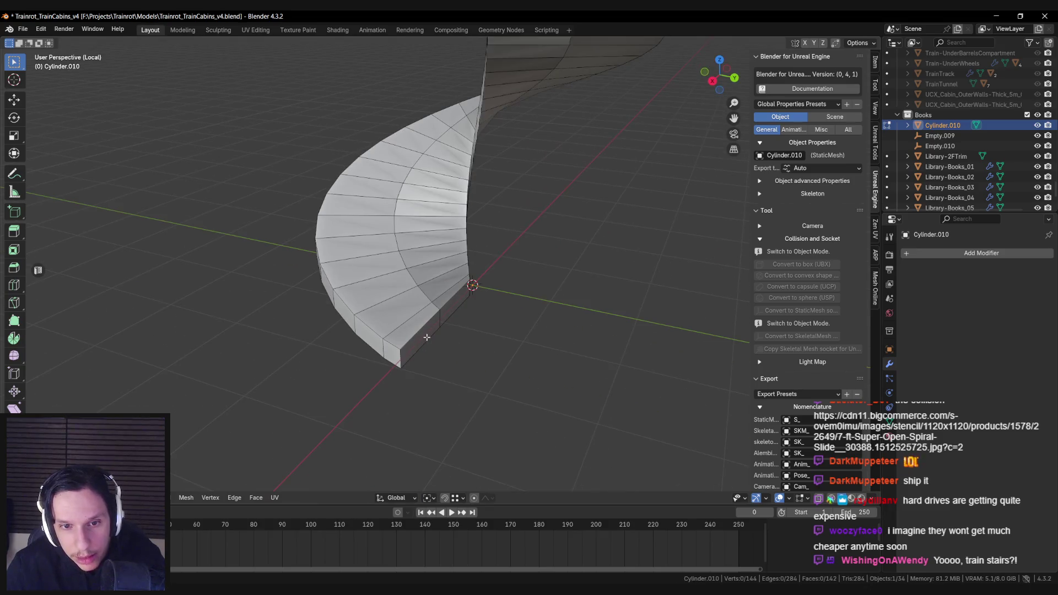
{"action": "left_click", "coordinate": [426, 336], "text": "alt"}
{"action": "scroll", "coordinate": [441, 248], "scroll_direction": "down", "scroll_amount": 3}
{"action": "left_click", "coordinate": [487, 185], "text": "alt+shift"}
{"action": "key", "text": "x"}
{"action": "left_click", "coordinate": [487, 184]}
{"action": "mouse_move", "coordinate": [487, 184]}
{"action": "left_mouse_down"}
{"action": "mouse_move", "coordinate": [513, 272]}
{"action": "mouse_move", "coordinate": [470, 293]}
{"action": "mouse_move", "coordinate": [445, 329]}
{"action": "mouse_move", "coordinate": [394, 351]}
{"action": "mouse_move", "coordinate": [463, 375]}
{"action": "mouse_move", "coordinate": [330, 354]}
{"action": "mouse_move", "coordinate": [443, 373]}
{"action": "left_mouse_up"}
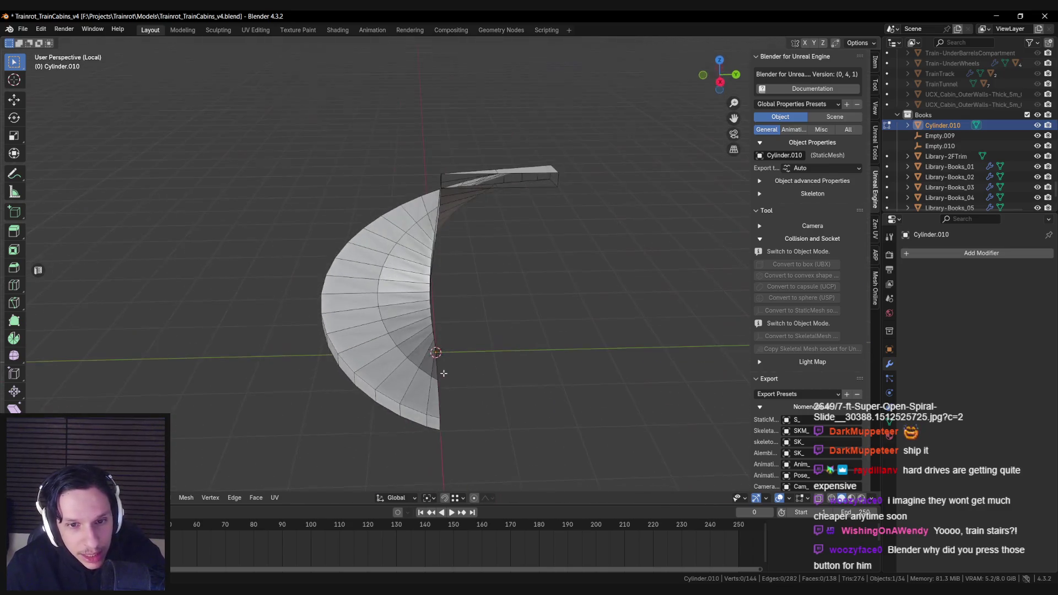
{"action": "key", "text": "KP_7"}
Clear the mesh selection, then split the first right-side step strips into separate objects.
{"action": "key", "text": "a"}
{"action": "key", "text": "alt+a"}
{"action": "left_click", "coordinate": [551, 282], "text": "alt"}
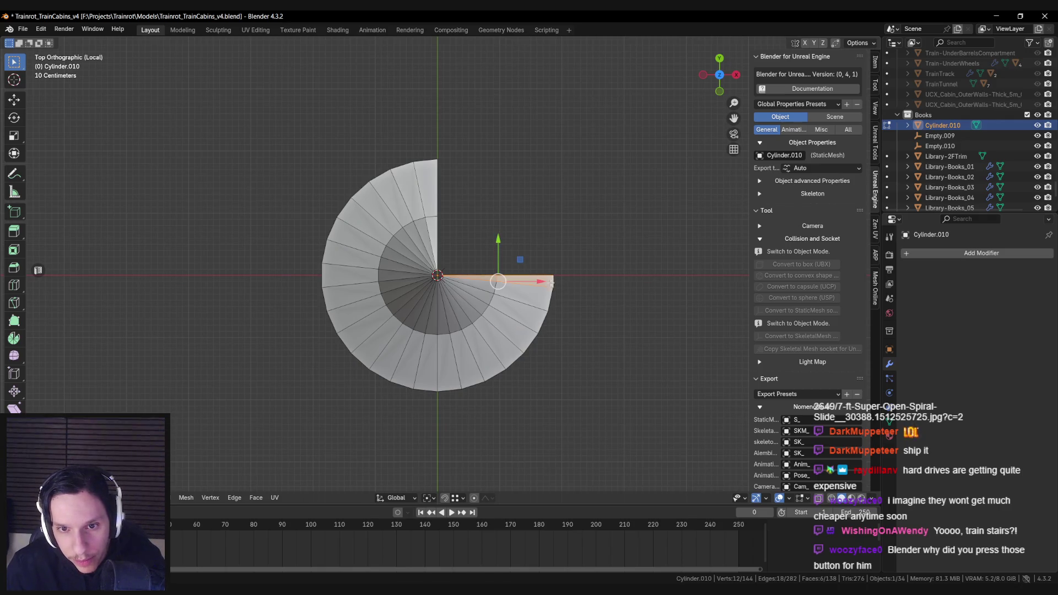
{"action": "key", "text": "p"}
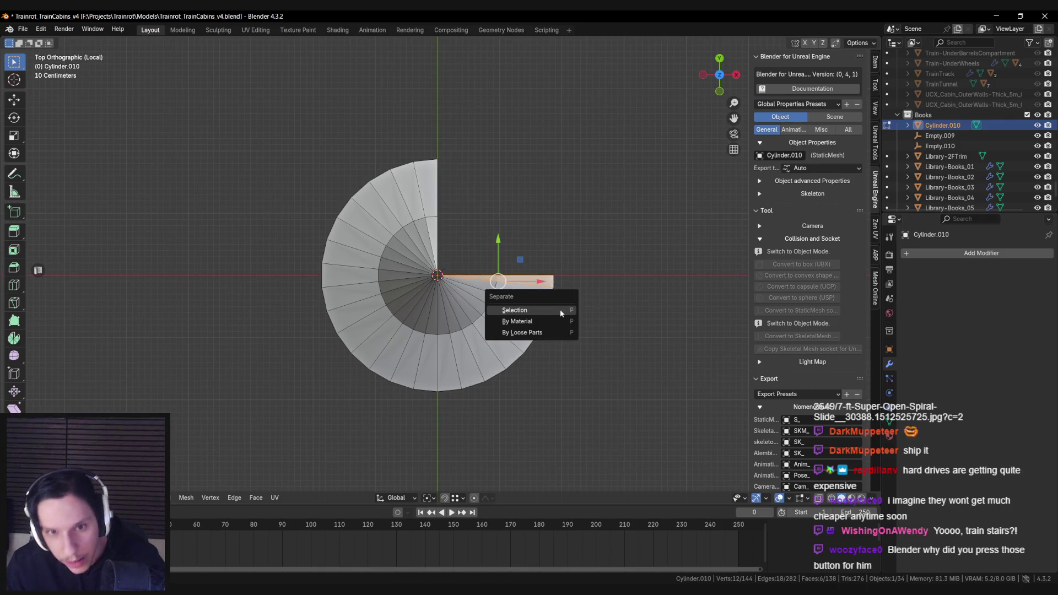
{"action": "left_click", "coordinate": [560, 309]}
{"action": "left_click", "coordinate": [550, 299], "text": "alt"}
{"action": "key", "text": "p"}
{"action": "left_click", "coordinate": [550, 299]}
{"action": "left_click", "coordinate": [537, 325], "text": "alt"}
{"action": "key", "text": "p"}
{"action": "left_click", "coordinate": [540, 318]}
{"action": "left_click", "coordinate": [527, 342], "text": "alt"}
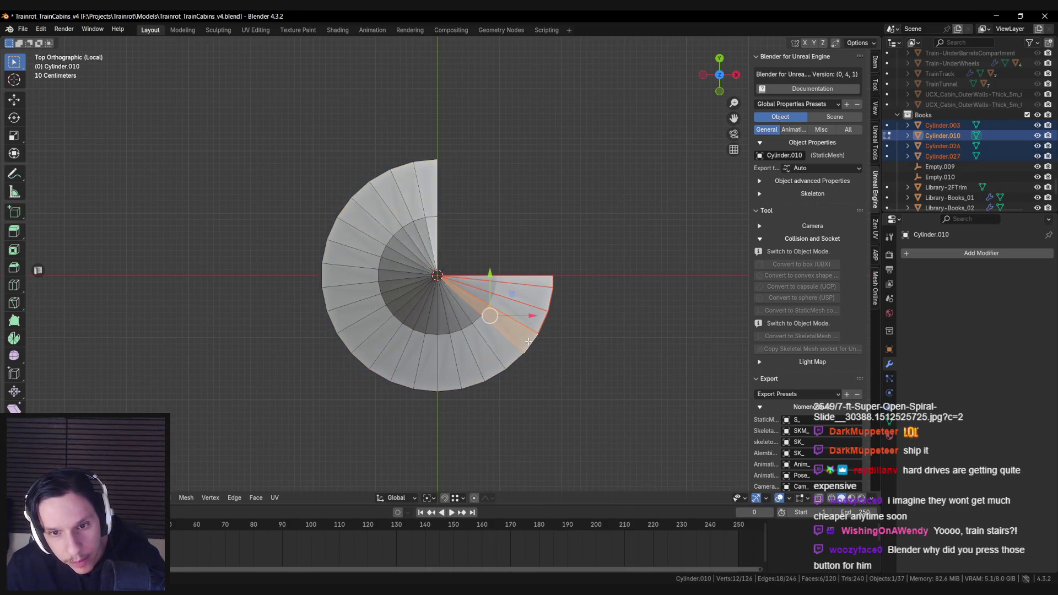
{"action": "key", "text": "p"}
{"action": "left_click", "coordinate": [527, 342]}
{"action": "left_click", "coordinate": [498, 361], "text": "alt"}
{"action": "key", "text": "p"}
{"action": "left_click", "coordinate": [494, 365]}
{"action": "left_click", "coordinate": [488, 368], "text": "alt"}
{"action": "key", "text": "p"}
{"action": "left_click", "coordinate": [489, 365]}
{"action": "left_click", "coordinate": [472, 382], "text": "alt"}
{"action": "key", "text": "p"}
{"action": "left_click", "coordinate": [473, 380]}
{"action": "left_click", "coordinate": [451, 383], "text": "alt"}
{"action": "key", "text": "p"}
{"action": "left_click", "coordinate": [448, 385]}
{"action": "left_click", "coordinate": [427, 385], "text": "alt"}
{"action": "key", "text": "p"}
{"action": "left_click", "coordinate": [411, 385]}
{"action": "key", "text": "a"}
Separate the lower-left step strips of the spiral into their own wedge objects.
{"action": "left_click", "coordinate": [404, 383], "text": "alt"}
{"action": "key", "text": "p"}
{"action": "key", "text": "a"}
{"action": "left_click", "coordinate": [379, 374], "text": "alt"}
{"action": "key", "text": "p"}
{"action": "left_click", "coordinate": [379, 374]}
{"action": "key", "text": "a"}
{"action": "left_click", "coordinate": [361, 362], "text": "alt"}
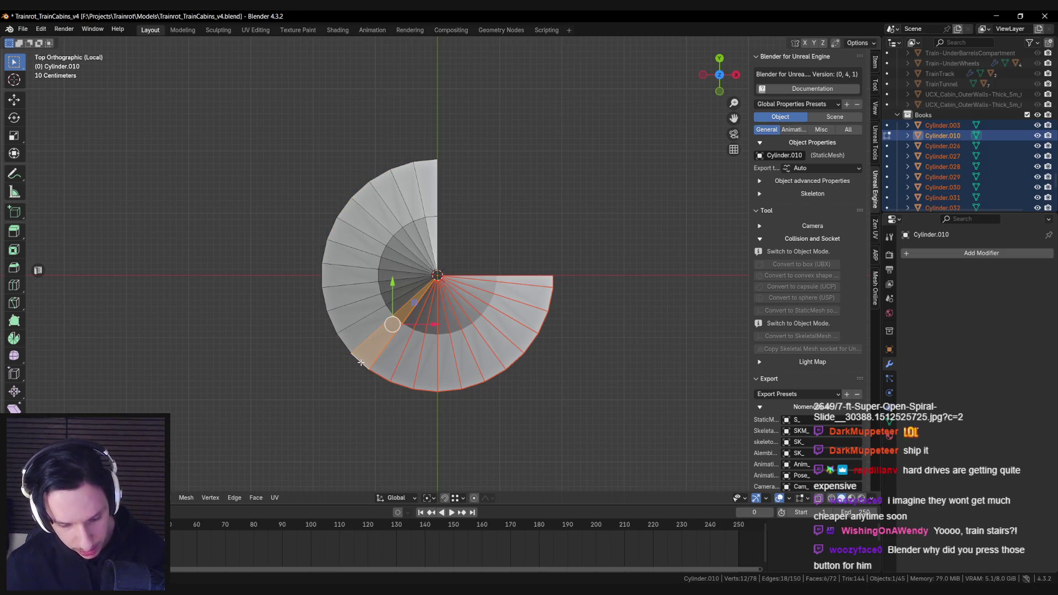
{"action": "key", "text": "p"}
{"action": "left_click", "coordinate": [361, 362]}
{"action": "key", "text": "a"}
{"action": "left_click", "coordinate": [348, 344], "text": "alt"}
{"action": "key", "text": "p"}
{"action": "left_click", "coordinate": [348, 344]}
{"action": "key", "text": "a"}
{"action": "left_click", "coordinate": [334, 320], "text": "alt"}
{"action": "key", "text": "p"}
{"action": "left_click", "coordinate": [334, 320]}
{"action": "key", "text": "a"}
{"action": "left_click", "coordinate": [325, 296], "text": "alt"}
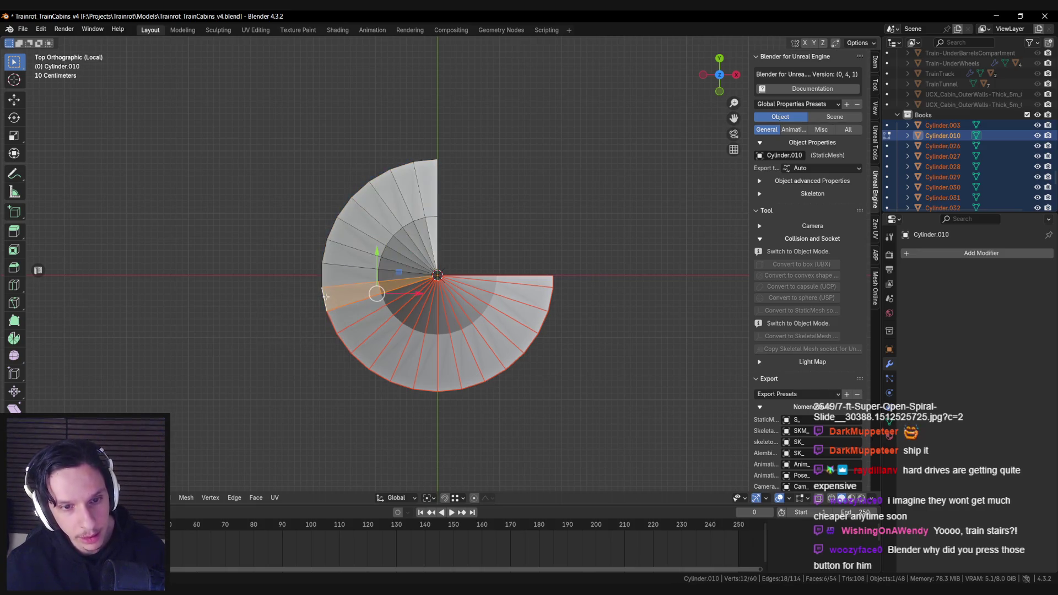
{"action": "key", "text": "p"}
{"action": "left_click", "coordinate": [325, 293]}
{"action": "key", "text": "a"}
Separate the remaining upper-left step strips, through to the final wedge.
{"action": "left_click", "coordinate": [322, 277], "text": "alt"}
{"action": "key", "text": "p"}
{"action": "key", "text": "a"}
{"action": "left_click", "coordinate": [325, 248], "text": "alt"}
{"action": "key", "text": "p"}
{"action": "left_click", "coordinate": [352, 287]}
{"action": "key", "text": "a"}
{"action": "left_click", "coordinate": [385, 245], "text": "alt"}
{"action": "key", "text": "p"}
{"action": "left_click", "coordinate": [375, 278]}
{"action": "left_click", "coordinate": [392, 251], "text": "alt"}
{"action": "key", "text": "p"}
{"action": "left_click", "coordinate": [388, 271]}
{"action": "left_click", "coordinate": [362, 188], "text": "alt"}
{"action": "key", "text": "p"}
{"action": "left_click", "coordinate": [474, 260]}
{"action": "left_click", "coordinate": [397, 215], "text": "alt"}
{"action": "key", "text": "p"}
{"action": "left_click", "coordinate": [490, 271]}
{"action": "left_click", "coordinate": [429, 220], "text": "alt"}
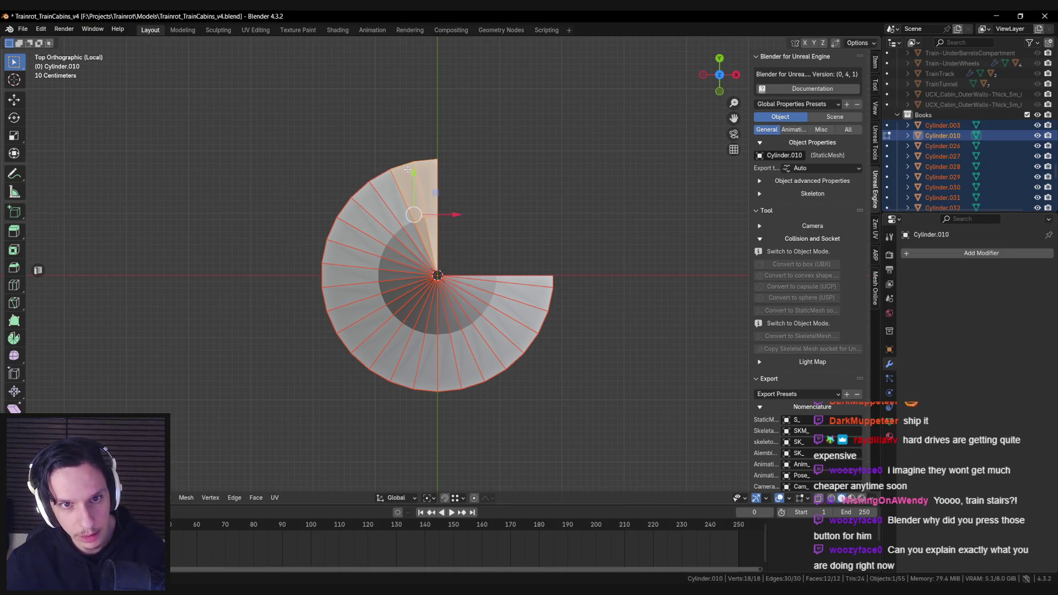
{"action": "key", "text": "p"}
{"action": "left_click", "coordinate": [461, 231]}
Leave Edit Mode and exit local view to see the split wedges in the full scene.
{"action": "key", "text": "Tab"}
{"action": "scroll", "coordinate": [462, 231], "scroll_direction": "down", "scroll_amount": 3}
{"action": "left_click_drag", "start_coordinate": [462, 242], "coordinate": [438, 265]}
{"action": "key", "text": "KP_Divide"}
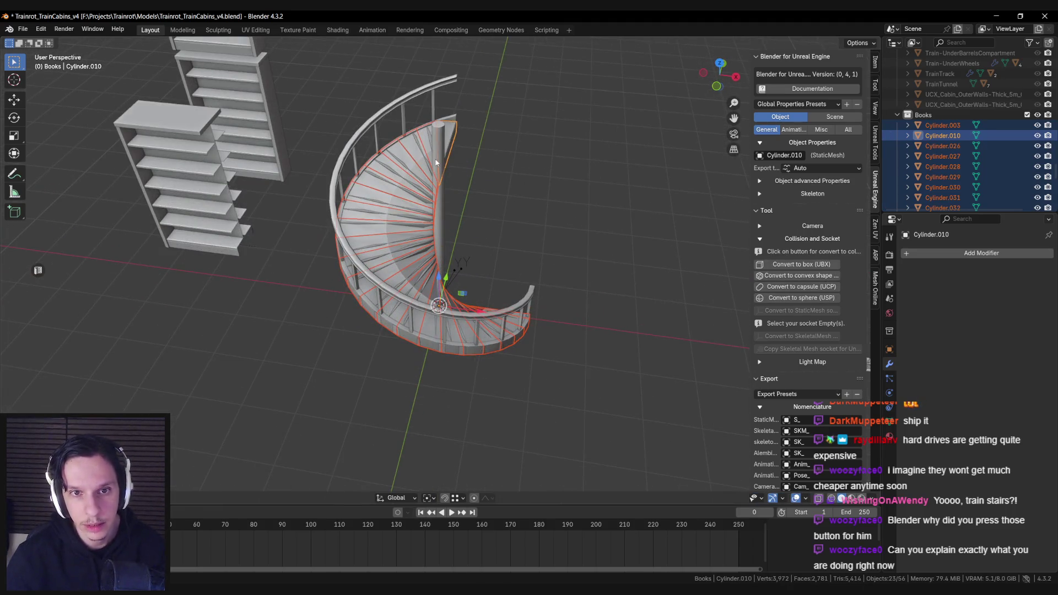
Make Library-Staircase active with the wedges, inspect the staircase, and select its collision mesh.
{"action": "left_click", "coordinate": [436, 163], "text": "shift"}
{"action": "left_click_drag", "start_coordinate": [507, 284], "coordinate": [396, 256]}
{"action": "scroll", "coordinate": [420, 296], "scroll_direction": "up", "scroll_amount": 3}
{"action": "scroll", "coordinate": [421, 296], "scroll_direction": "up", "scroll_amount": 3}
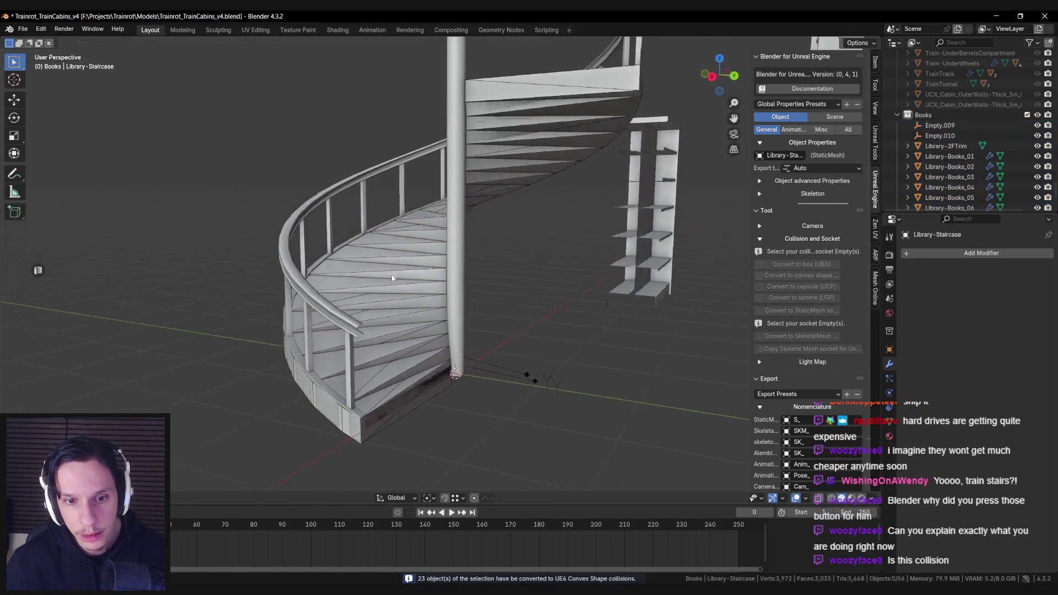
{"action": "mouse_move", "coordinate": [421, 296]}
{"action": "left_mouse_down"}
{"action": "mouse_move", "coordinate": [342, 254]}
{"action": "mouse_move", "coordinate": [342, 314]}
{"action": "mouse_move", "coordinate": [486, 319]}
{"action": "left_mouse_up"}
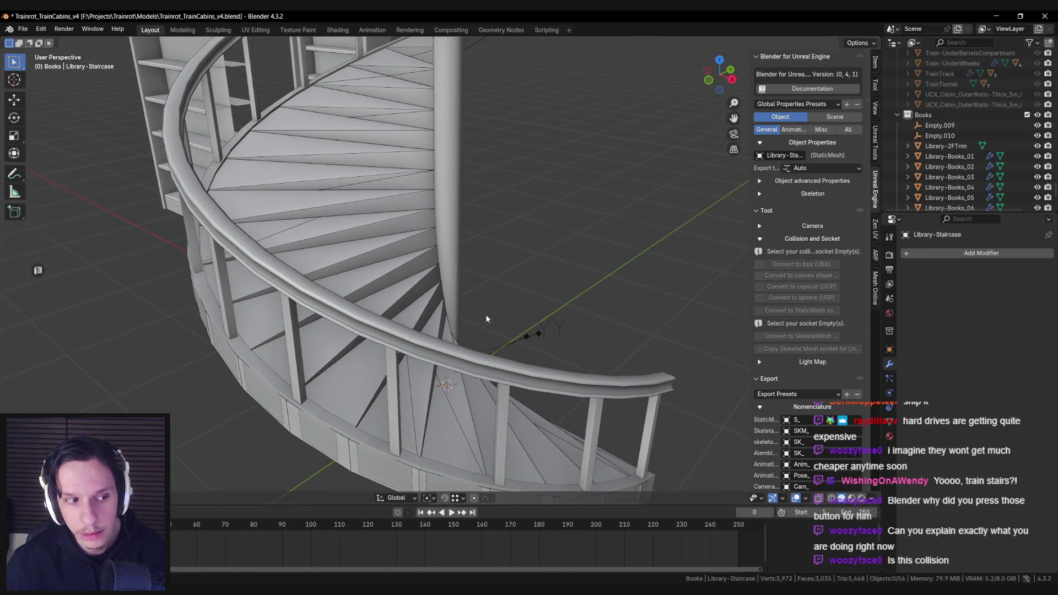
{"action": "scroll", "coordinate": [482, 311], "scroll_direction": "down", "scroll_amount": 6}
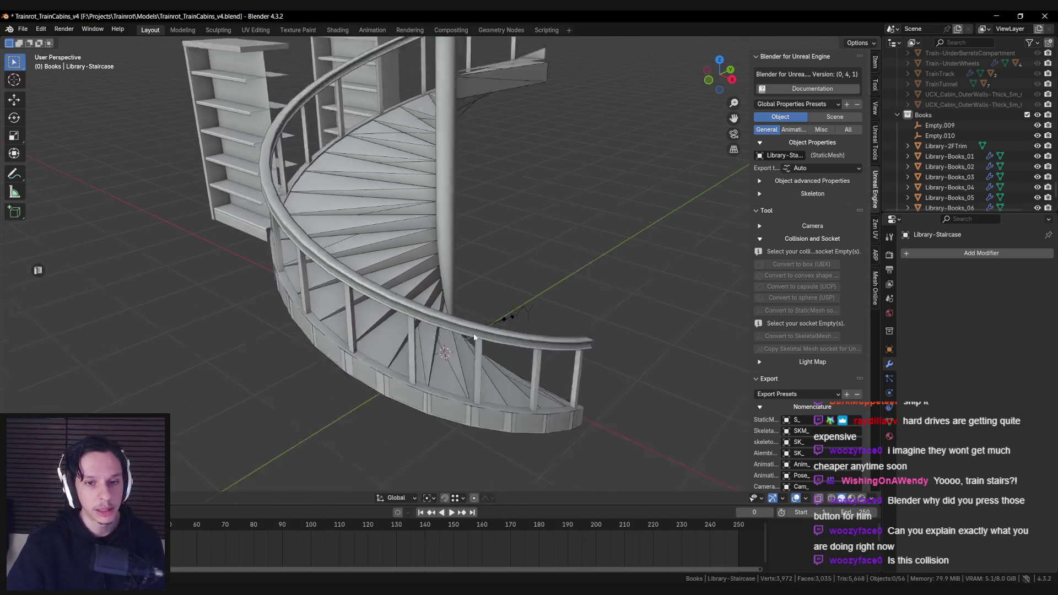
{"action": "scroll", "coordinate": [464, 326], "scroll_direction": "up", "scroll_amount": 3}
{"action": "mouse_move", "coordinate": [441, 337]}
{"action": "left_mouse_down"}
{"action": "mouse_move", "coordinate": [406, 309]}
{"action": "mouse_move", "coordinate": [396, 342]}
{"action": "left_mouse_up"}
{"action": "left_click", "coordinate": [396, 342]}
Switch viewport shading colour to Material to check the collision pieces, then back to Object.
{"action": "key", "text": "alt+a"}
{"action": "left_click", "coordinate": [871, 498]}
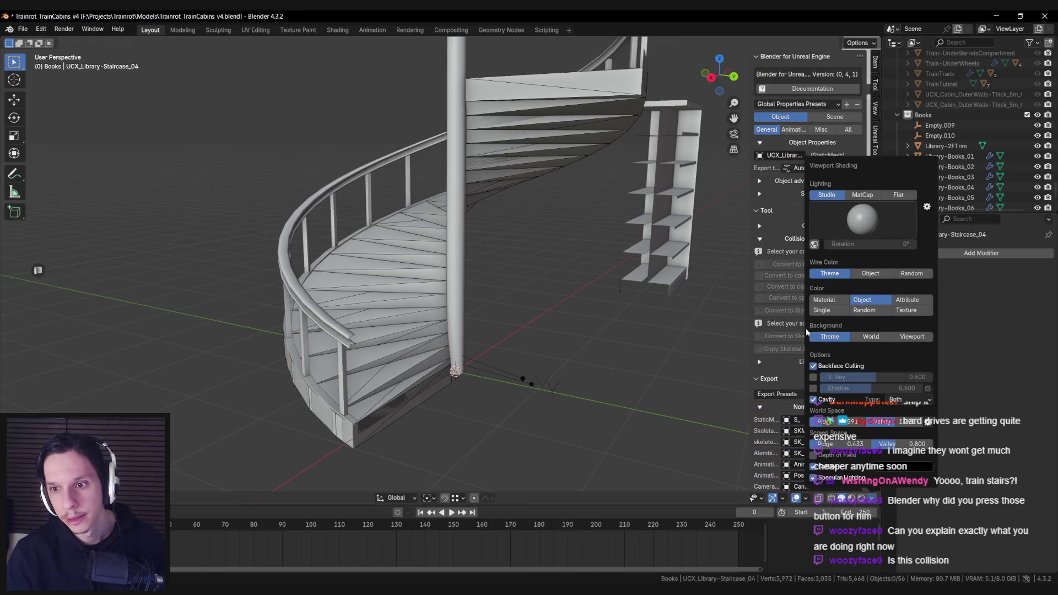
{"action": "left_click", "coordinate": [839, 298]}
{"action": "mouse_move", "coordinate": [484, 313]}
{"action": "left_mouse_down"}
{"action": "mouse_move", "coordinate": [482, 338]}
{"action": "mouse_move", "coordinate": [389, 326]}
{"action": "left_mouse_up"}
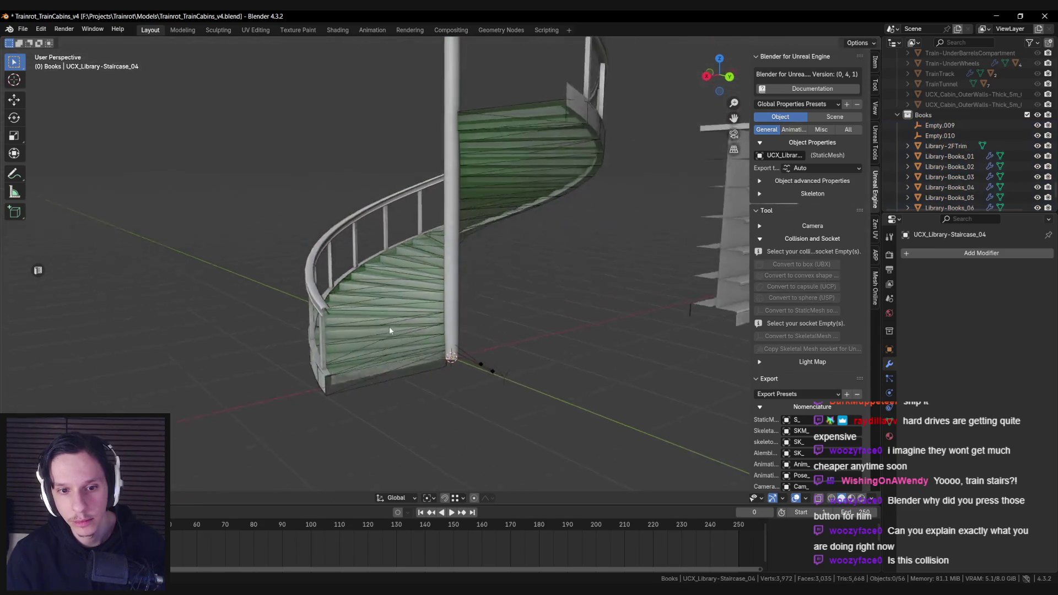
{"action": "scroll", "coordinate": [370, 330], "scroll_direction": "up", "scroll_amount": 2}
{"action": "scroll", "coordinate": [370, 330], "scroll_direction": "up", "scroll_amount": 2}
{"action": "left_click", "coordinate": [873, 500]}
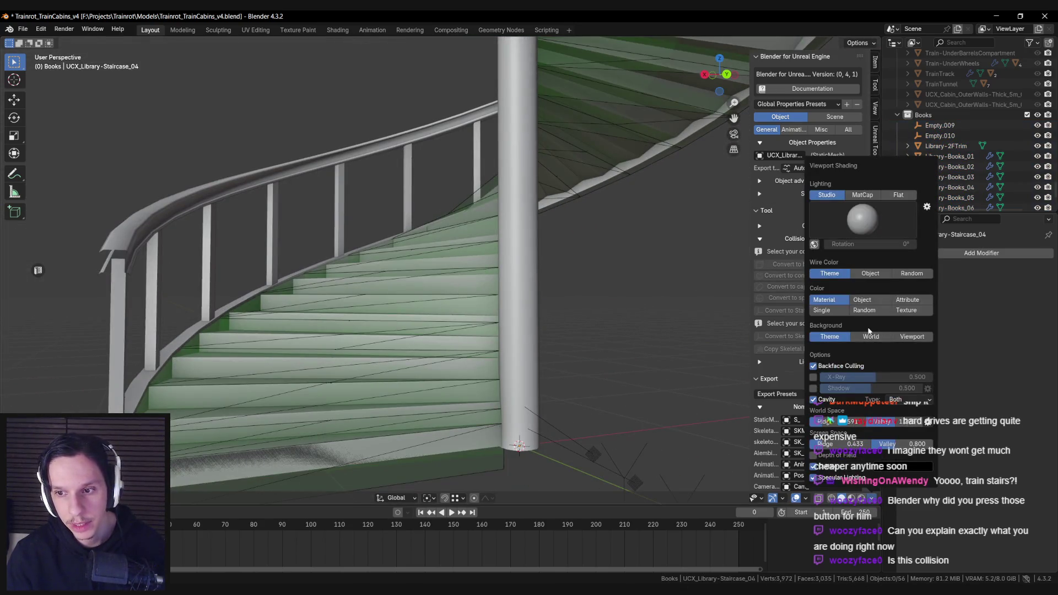
{"action": "left_click", "coordinate": [863, 300]}
Open collision step UCX_Library-Staircase_05 in Edit Mode with wireframe display on.
{"action": "mouse_move", "coordinate": [606, 331]}
{"action": "left_mouse_down"}
{"action": "mouse_move", "coordinate": [531, 341]}
{"action": "mouse_move", "coordinate": [472, 327]}
{"action": "left_mouse_up"}
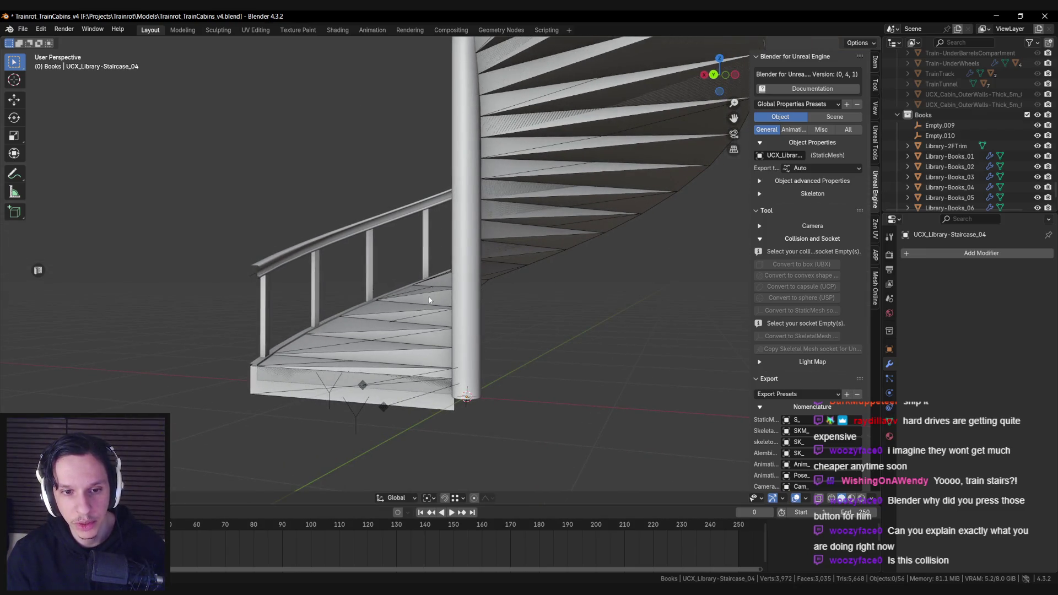
{"action": "left_click_drag", "start_coordinate": [429, 300], "coordinate": [464, 338]}
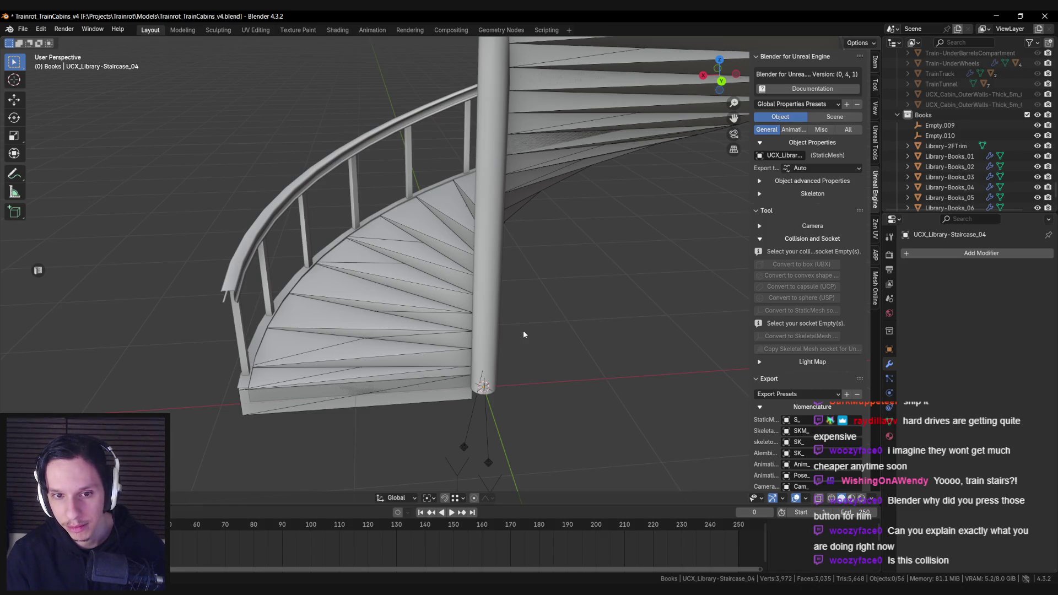
{"action": "left_click_drag", "start_coordinate": [523, 335], "coordinate": [555, 349]}
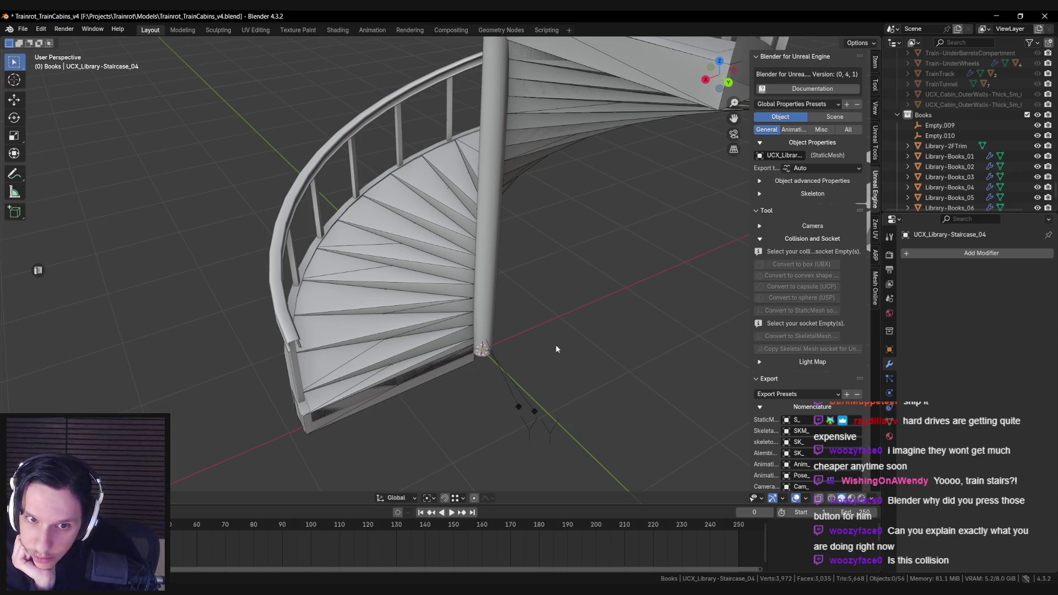
{"action": "scroll", "coordinate": [485, 362], "scroll_direction": "up", "scroll_amount": 2}
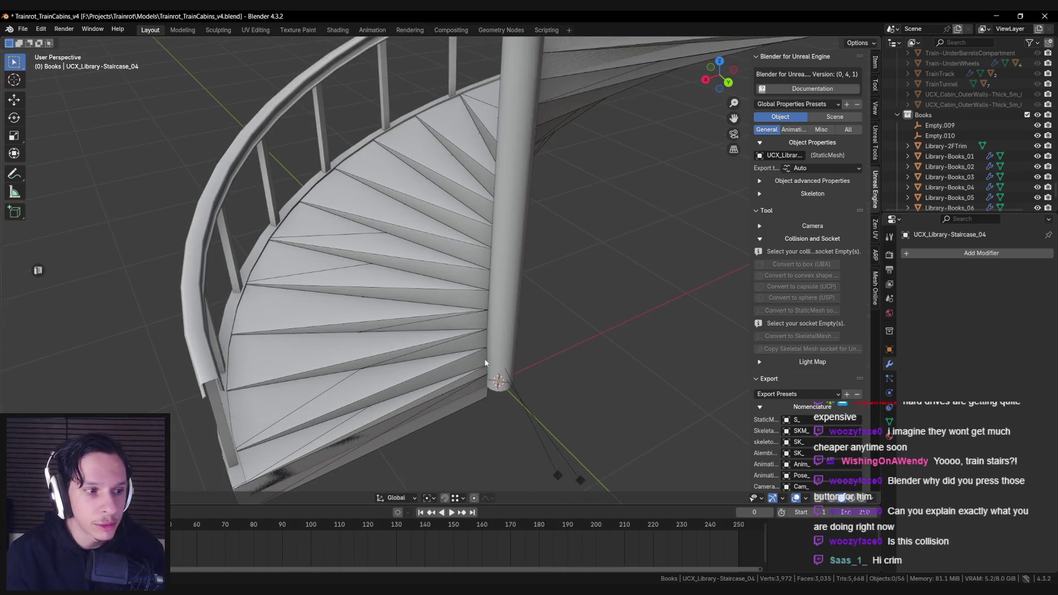
{"action": "left_click", "coordinate": [448, 302]}
{"action": "key", "text": "Tab"}
{"action": "key", "text": "shift+z"}
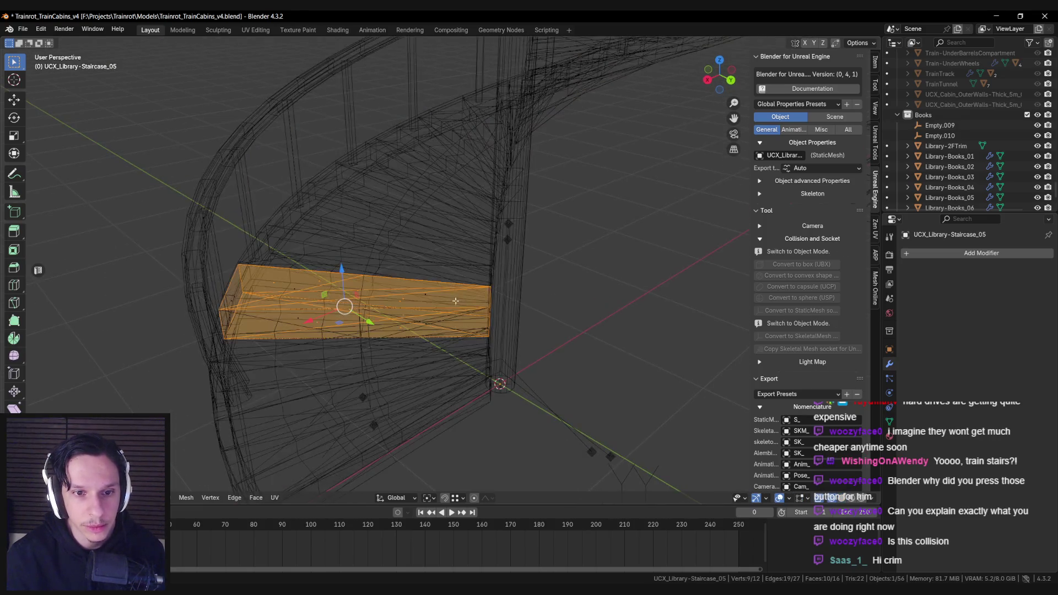
Turn wireframe off, inspect the isolated UCX_Library-Staircase_05 wedge, then leave local view.
{"action": "key", "text": "shift+z"}
{"action": "key", "text": "KP_Divide"}
{"action": "mouse_move", "coordinate": [443, 285]}
{"action": "left_mouse_down"}
{"action": "mouse_move", "coordinate": [628, 285]}
{"action": "mouse_move", "coordinate": [476, 279]}
{"action": "left_mouse_up"}
{"action": "key", "text": "alt+a"}
{"action": "scroll", "coordinate": [476, 280], "scroll_direction": "down", "scroll_amount": 3}
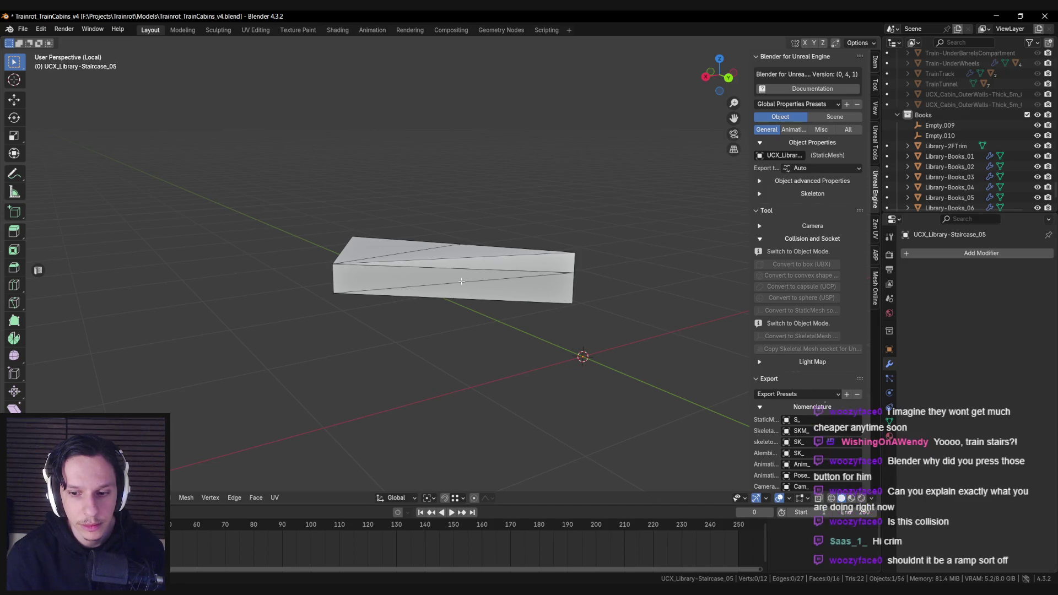
{"action": "key", "text": "KP_Divide"}
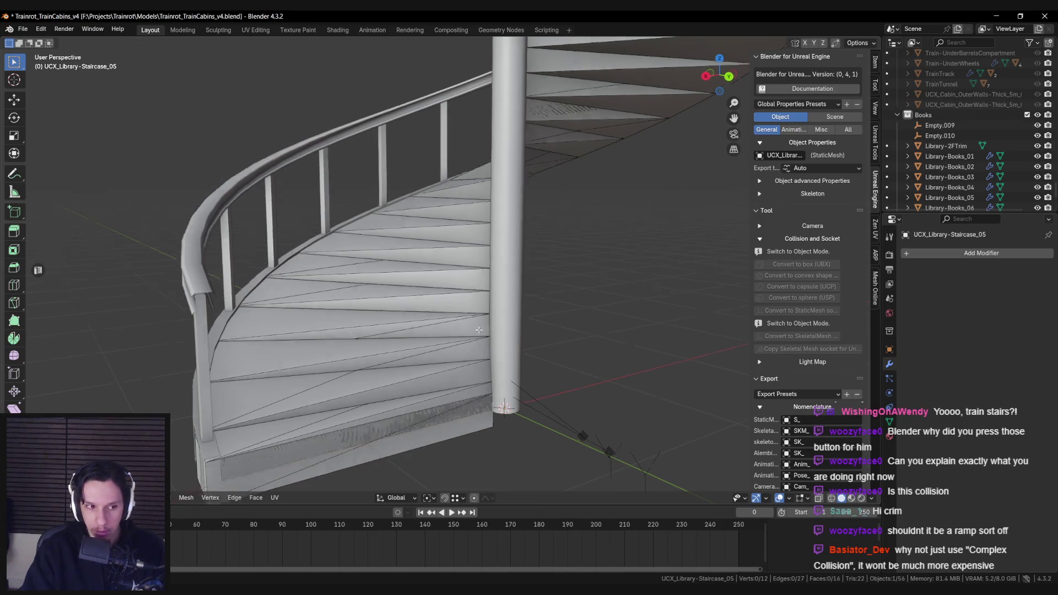
Return to Object Mode and select pieces of the staircase from above.
{"action": "key", "text": "Tab"}
{"action": "mouse_move", "coordinate": [485, 336]}
{"action": "left_mouse_down"}
{"action": "mouse_move", "coordinate": [480, 356]}
{"action": "mouse_move", "coordinate": [529, 331]}
{"action": "mouse_move", "coordinate": [572, 338]}
{"action": "mouse_move", "coordinate": [496, 338]}
{"action": "left_mouse_up"}
{"action": "scroll", "coordinate": [481, 349], "scroll_direction": "up", "scroll_amount": 4}
{"action": "left_click", "coordinate": [496, 338]}
{"action": "left_click", "coordinate": [496, 338]}
Select the stair step pieces without the central pole and isolate them in local view.
{"action": "key", "text": "alt+a"}
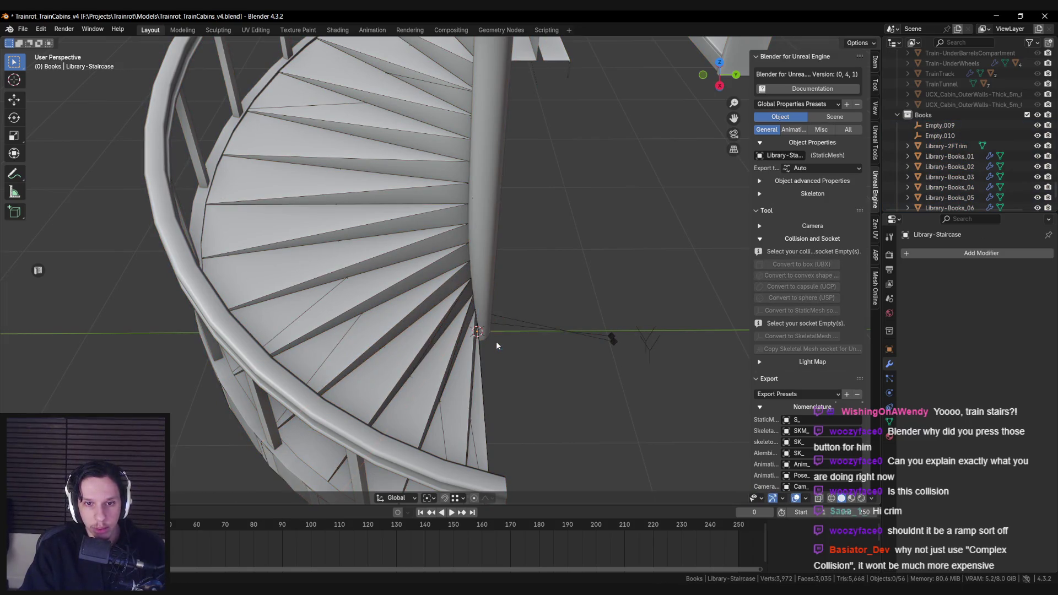
{"action": "left_click", "coordinate": [498, 346]}
{"action": "left_click_drag", "start_coordinate": [498, 346], "coordinate": [447, 325]}
{"action": "scroll", "coordinate": [435, 304], "scroll_direction": "down", "scroll_amount": 2}
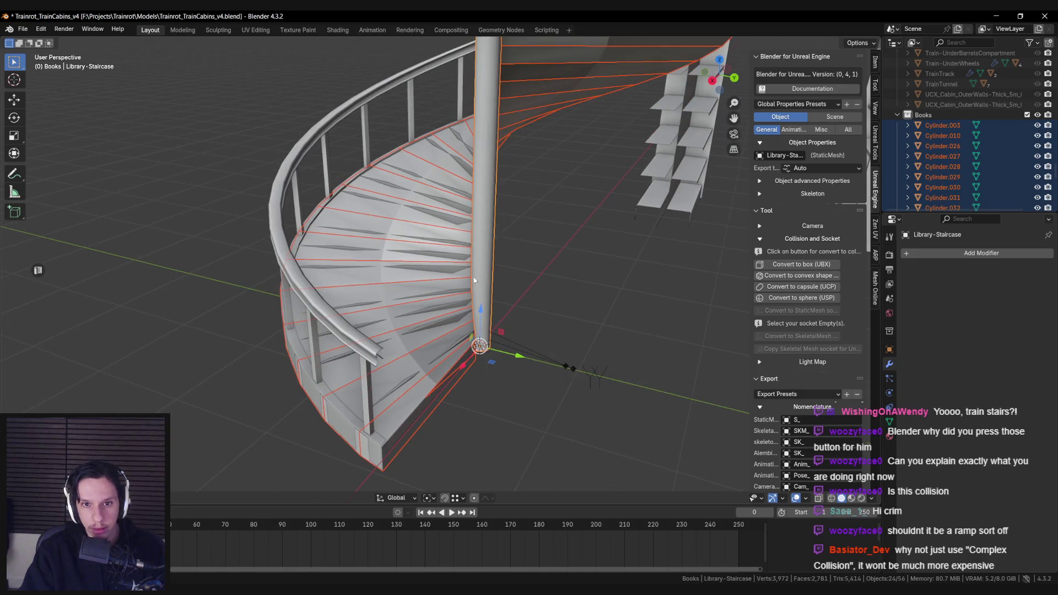
{"action": "left_click", "coordinate": [488, 255], "text": "shift"}
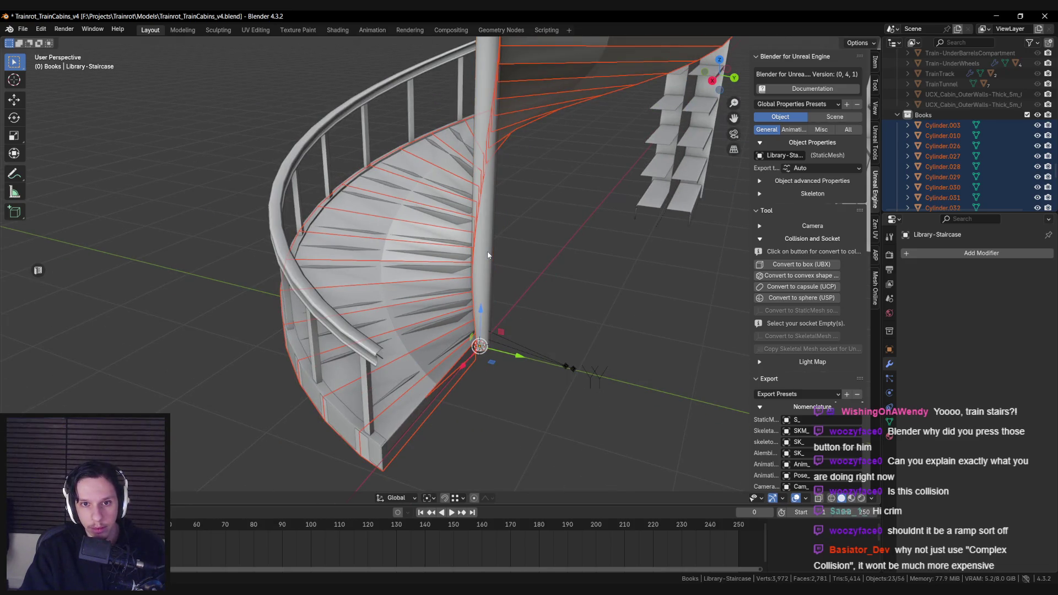
{"action": "left_click_drag", "start_coordinate": [487, 255], "coordinate": [512, 276]}
{"action": "left_click", "coordinate": [454, 279]}
{"action": "key", "text": "KP_Divide"}
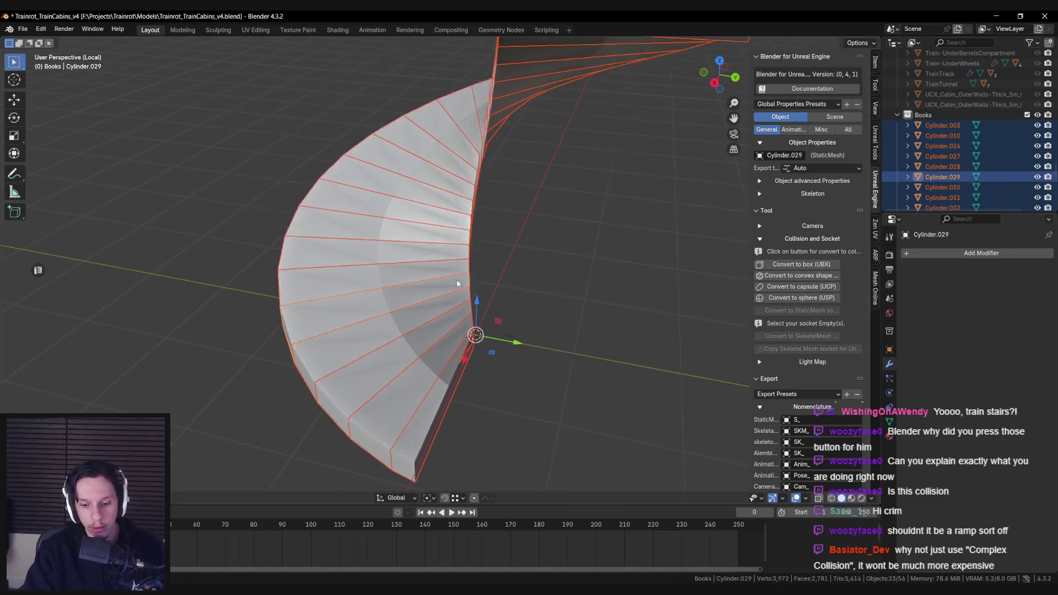
{"action": "mouse_move", "coordinate": [450, 364]}
{"action": "left_mouse_down"}
{"action": "mouse_move", "coordinate": [366, 259]}
{"action": "mouse_move", "coordinate": [389, 326]}
{"action": "mouse_move", "coordinate": [323, 330]}
{"action": "mouse_move", "coordinate": [348, 324]}
{"action": "mouse_move", "coordinate": [401, 341]}
{"action": "mouse_move", "coordinate": [388, 356]}
{"action": "mouse_move", "coordinate": [396, 380]}
{"action": "mouse_move", "coordinate": [423, 384]}
{"action": "mouse_move", "coordinate": [449, 329]}
{"action": "mouse_move", "coordinate": [430, 326]}
{"action": "mouse_move", "coordinate": [481, 373]}
{"action": "left_mouse_up"}
Open the Cylinder.026 step piece for mesh editing and locate its stray face.
{"action": "left_click", "coordinate": [348, 325]}
{"action": "key", "text": "Tab"}
{"action": "key", "text": "Tab"}
{"action": "left_click", "coordinate": [429, 326]}
{"action": "key", "text": "Tab"}
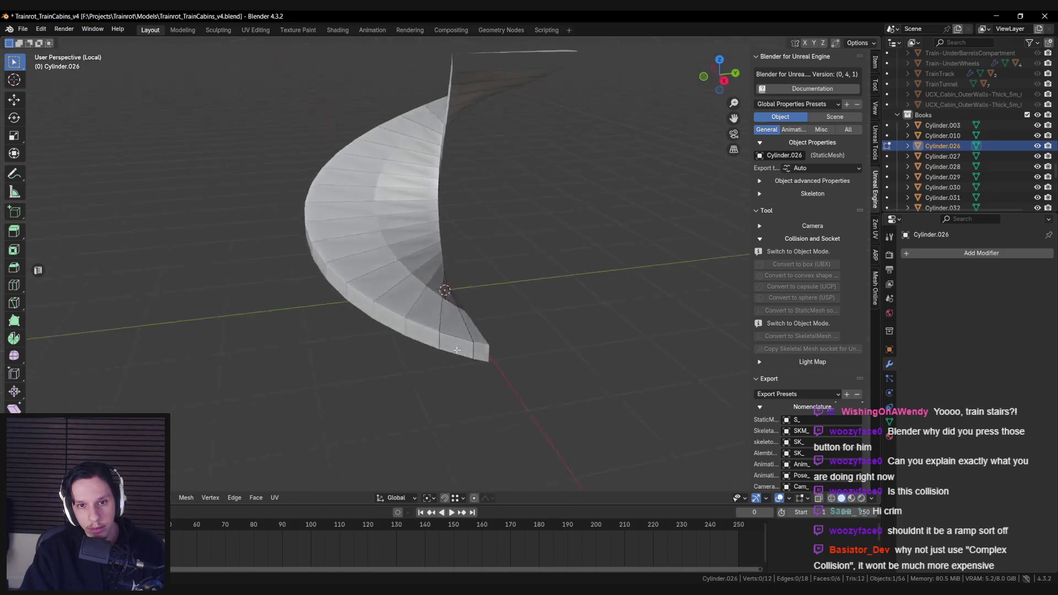
{"action": "scroll", "coordinate": [495, 341], "scroll_direction": "up", "scroll_amount": 5}
{"action": "mouse_move", "coordinate": [424, 309]}
{"action": "left_mouse_down"}
{"action": "mouse_move", "coordinate": [337, 278]}
{"action": "mouse_move", "coordinate": [276, 309]}
{"action": "mouse_move", "coordinate": [436, 363]}
{"action": "mouse_move", "coordinate": [302, 328]}
{"action": "mouse_move", "coordinate": [380, 354]}
{"action": "mouse_move", "coordinate": [468, 342]}
{"action": "mouse_move", "coordinate": [447, 394]}
{"action": "left_mouse_up"}
{"action": "scroll", "coordinate": [436, 363], "scroll_direction": "down", "scroll_amount": 5}
Delete the stray face, return to Object Mode, exit local view and hide Cylinder.026.
{"action": "key", "text": "x"}
{"action": "left_click", "coordinate": [500, 371]}
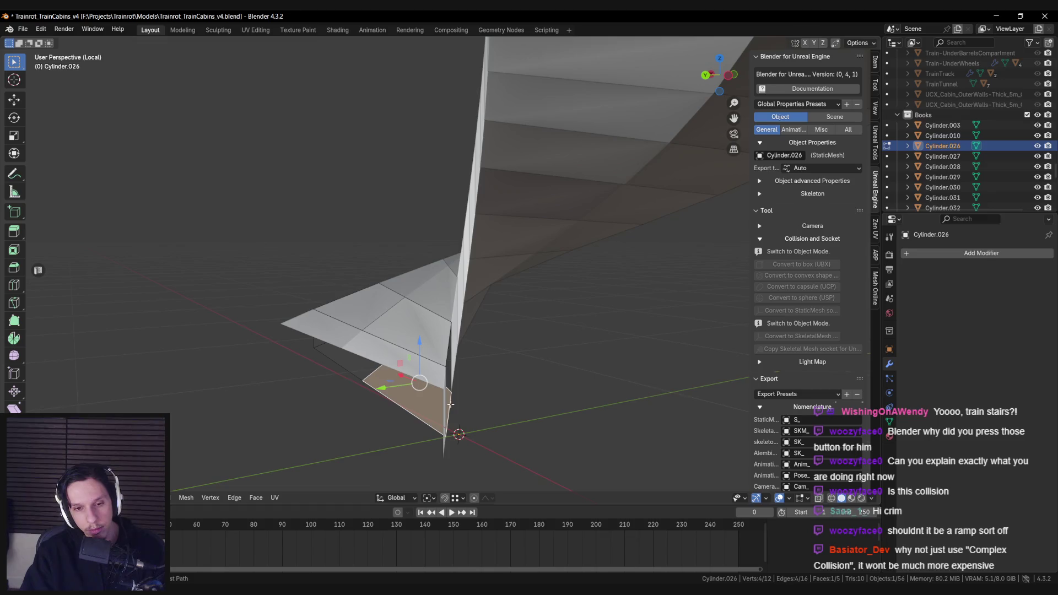
{"action": "mouse_move", "coordinate": [456, 396]}
{"action": "left_mouse_down"}
{"action": "mouse_move", "coordinate": [448, 281]}
{"action": "mouse_move", "coordinate": [541, 335]}
{"action": "mouse_move", "coordinate": [632, 340]}
{"action": "mouse_move", "coordinate": [534, 297]}
{"action": "mouse_move", "coordinate": [526, 255]}
{"action": "mouse_move", "coordinate": [609, 316]}
{"action": "mouse_move", "coordinate": [639, 357]}
{"action": "mouse_move", "coordinate": [481, 322]}
{"action": "left_mouse_up"}
{"action": "key", "text": "Tab"}
{"action": "scroll", "coordinate": [524, 330], "scroll_direction": "down", "scroll_amount": 3}
{"action": "scroll", "coordinate": [525, 330], "scroll_direction": "up", "scroll_amount": 3}
{"action": "key", "text": "KP_Divide"}
{"action": "key", "text": "h"}
{"action": "scroll", "coordinate": [484, 353], "scroll_direction": "down", "scroll_amount": 2}
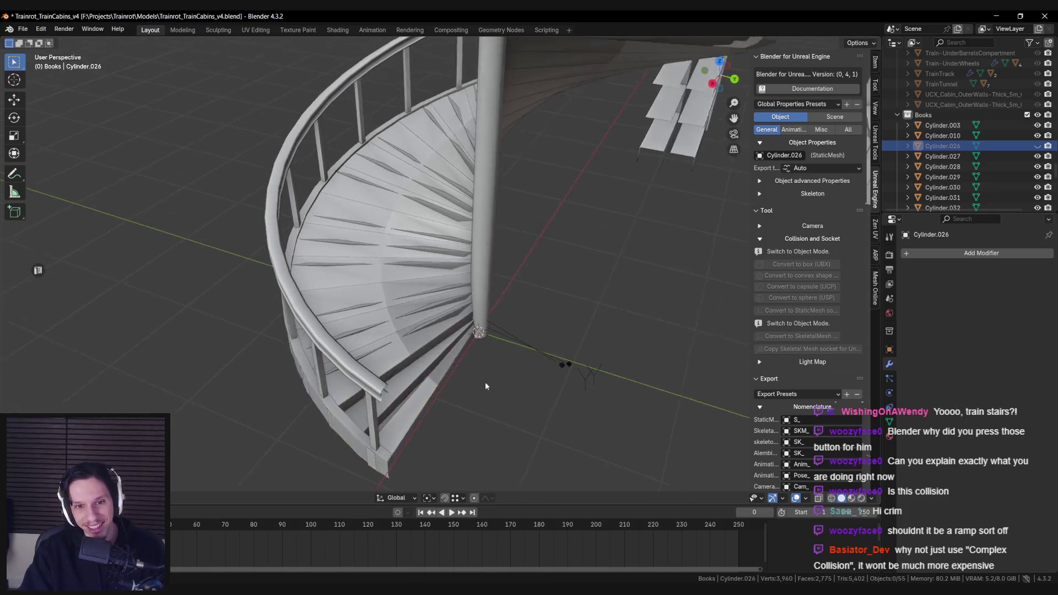
Reveal the hidden Cylinder.026 piece and begin selecting the stair step pieces.
{"action": "scroll", "coordinate": [485, 372], "scroll_direction": "up", "scroll_amount": 2}
{"action": "key", "text": "alt+h"}
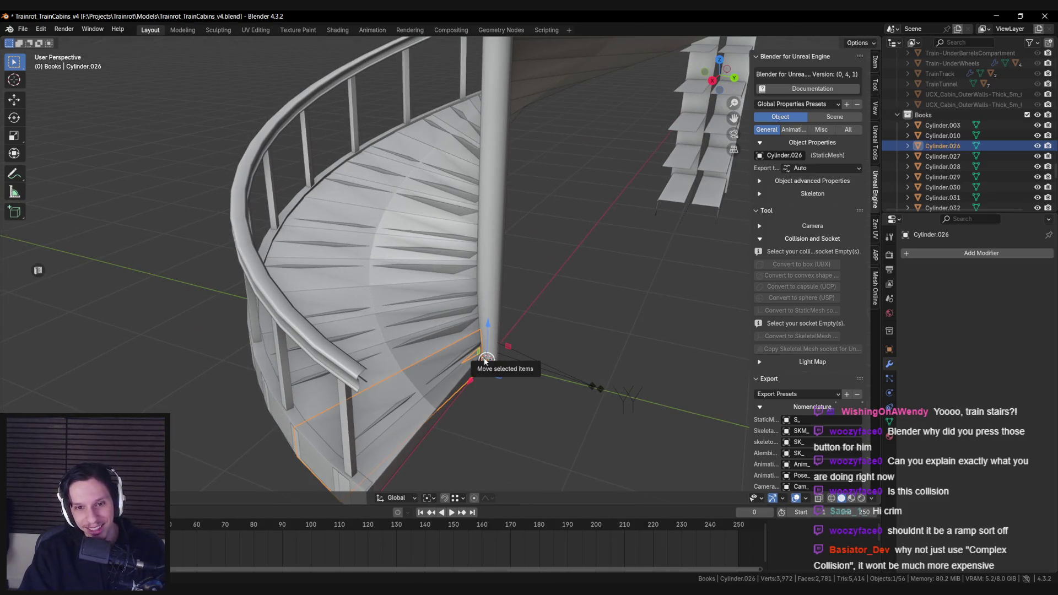
{"action": "left_click_drag", "start_coordinate": [483, 368], "coordinate": [454, 378]}
{"action": "left_click", "coordinate": [443, 384]}
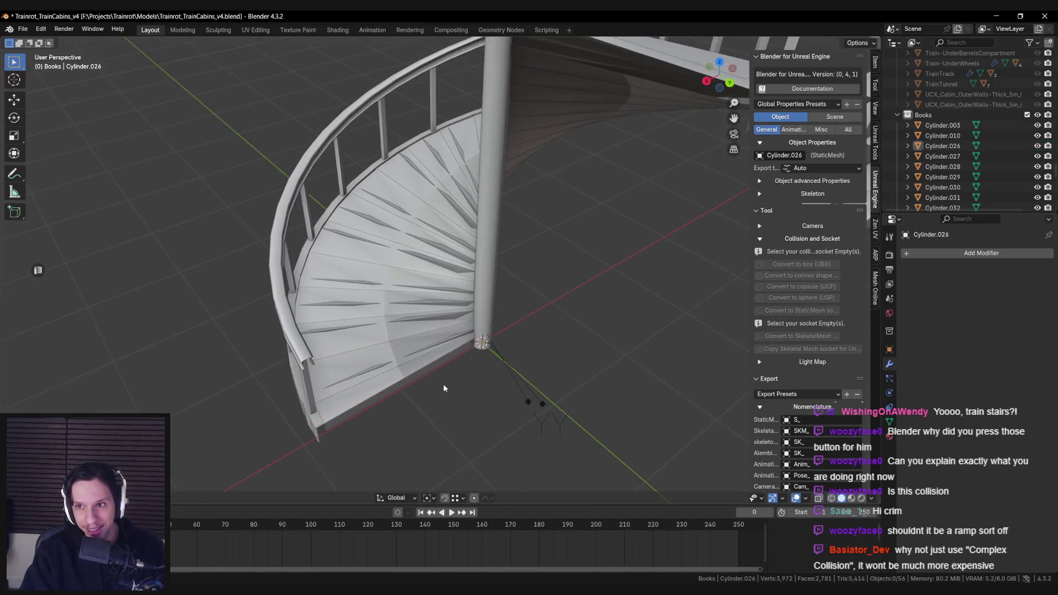
{"action": "left_click", "coordinate": [419, 365]}
{"action": "left_click", "coordinate": [402, 348], "text": "shift"}
{"action": "left_click", "coordinate": [400, 337], "text": "shift"}
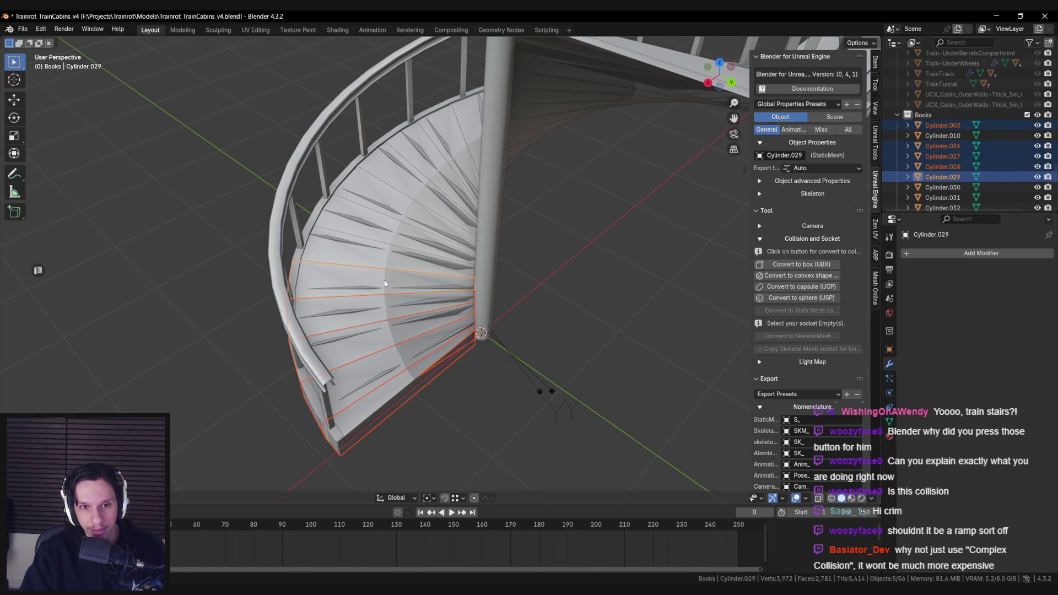
Restore the selection of all step pieces and add the central pole as the active object.
{"action": "key", "text": "ctrl+z"}
{"action": "key", "text": "ctrl+z"}
{"action": "key", "text": "ctrl+z"}
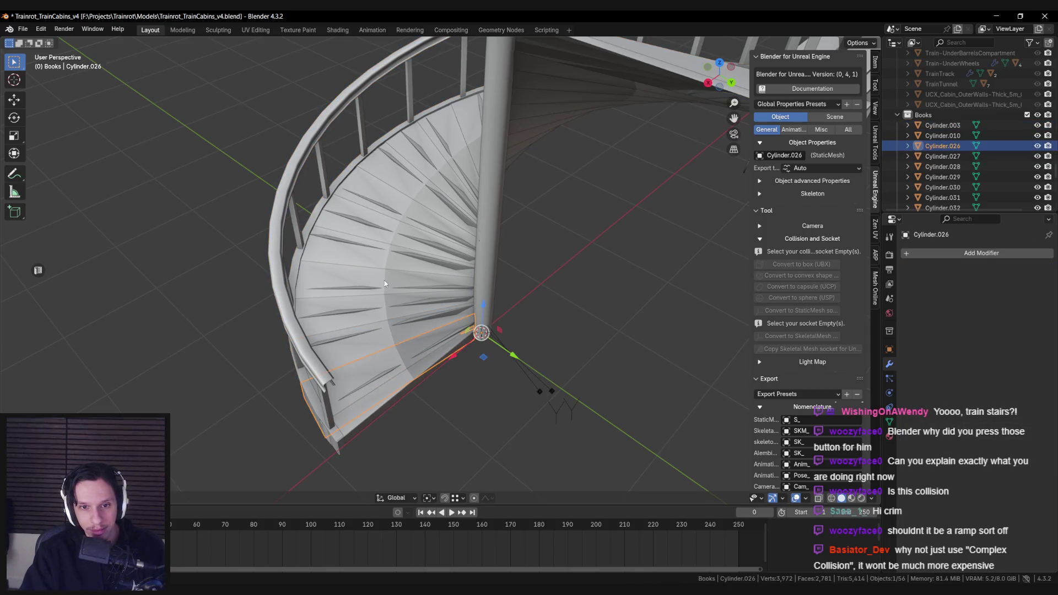
{"action": "key", "text": "Tab"}
{"action": "key", "text": "ctrl+z"}
{"action": "key", "text": "ctrl+z"}
{"action": "key", "text": "ctrl+z"}
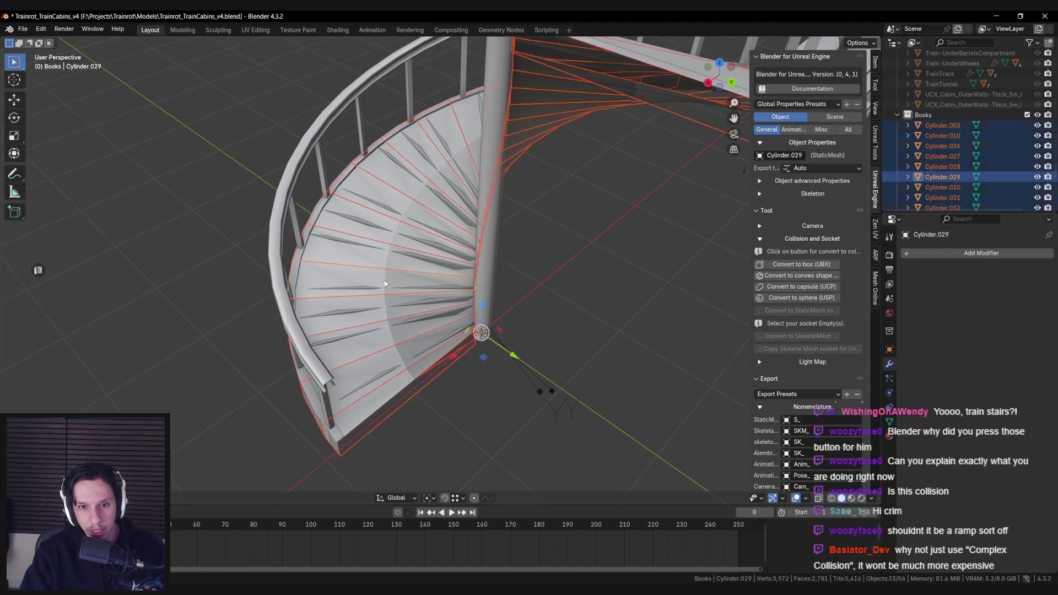
{"action": "mouse_move", "coordinate": [383, 283]}
{"action": "left_mouse_down"}
{"action": "mouse_move", "coordinate": [451, 266]}
{"action": "mouse_move", "coordinate": [511, 284]}
{"action": "mouse_move", "coordinate": [549, 313]}
{"action": "mouse_move", "coordinate": [563, 358]}
{"action": "mouse_move", "coordinate": [525, 331]}
{"action": "left_mouse_up"}
{"action": "left_click", "coordinate": [439, 119], "text": "shift"}
{"action": "left_click_drag", "start_coordinate": [439, 120], "coordinate": [594, 295]}
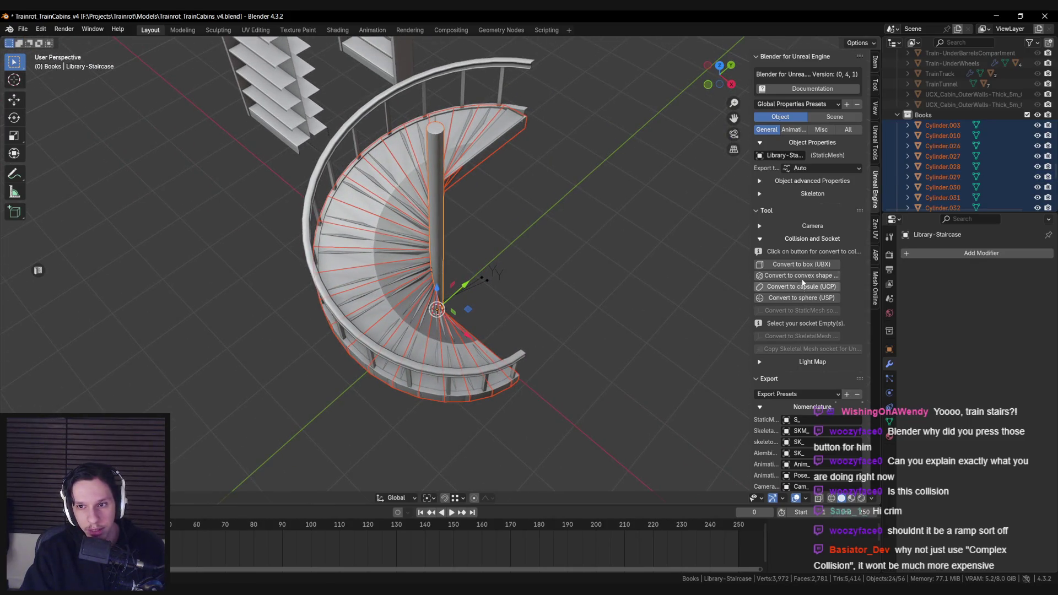
Convert the selected step pieces to convex collision shapes and set viewport colour to Material.
{"action": "mouse_move", "coordinate": [522, 300]}
{"action": "left_mouse_down"}
{"action": "mouse_move", "coordinate": [454, 282]}
{"action": "mouse_move", "coordinate": [516, 319]}
{"action": "left_mouse_up"}
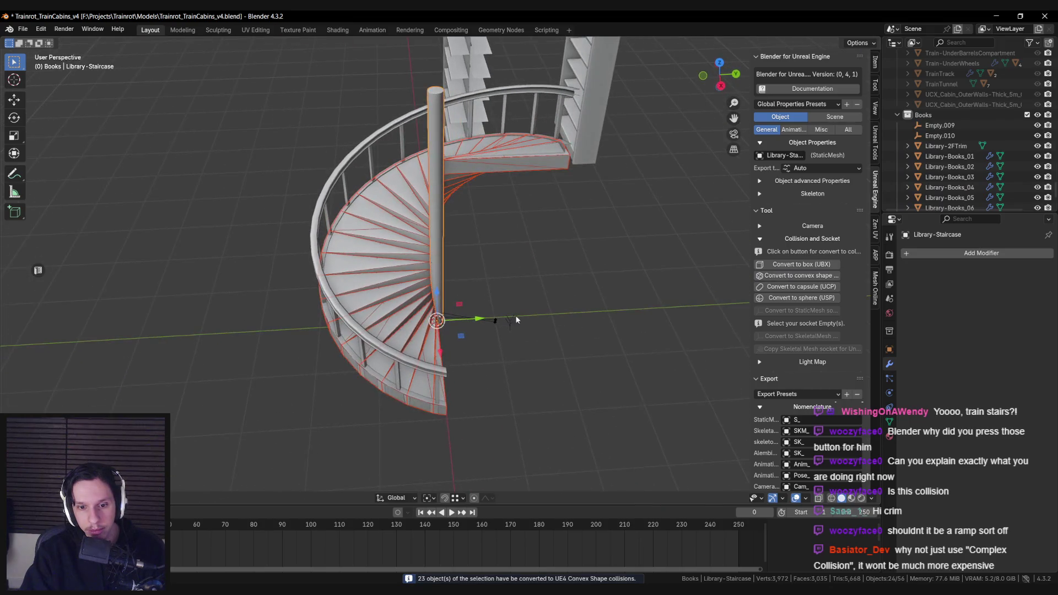
{"action": "left_click", "coordinate": [871, 498]}
{"action": "left_click", "coordinate": [824, 300]}
Deselect everything and save Trainrot_TrainCabins_v4.blend.
{"action": "key", "text": "alt+a"}
{"action": "mouse_move", "coordinate": [606, 314]}
{"action": "left_mouse_down"}
{"action": "mouse_move", "coordinate": [389, 331]}
{"action": "mouse_move", "coordinate": [405, 372]}
{"action": "mouse_move", "coordinate": [357, 380]}
{"action": "mouse_move", "coordinate": [398, 335]}
{"action": "mouse_move", "coordinate": [413, 366]}
{"action": "mouse_move", "coordinate": [478, 301]}
{"action": "left_mouse_up"}
{"action": "key", "text": "ctrl+s"}
{"action": "scroll", "coordinate": [356, 376], "scroll_direction": "up", "scroll_amount": 3}
{"action": "scroll", "coordinate": [356, 376], "scroll_direction": "down", "scroll_amount": 2}
{"action": "scroll", "coordinate": [399, 339], "scroll_direction": "up", "scroll_amount": 2}
{"action": "scroll", "coordinate": [399, 339], "scroll_direction": "down", "scroll_amount": 3}
{"action": "key", "text": "ctrl+s"}
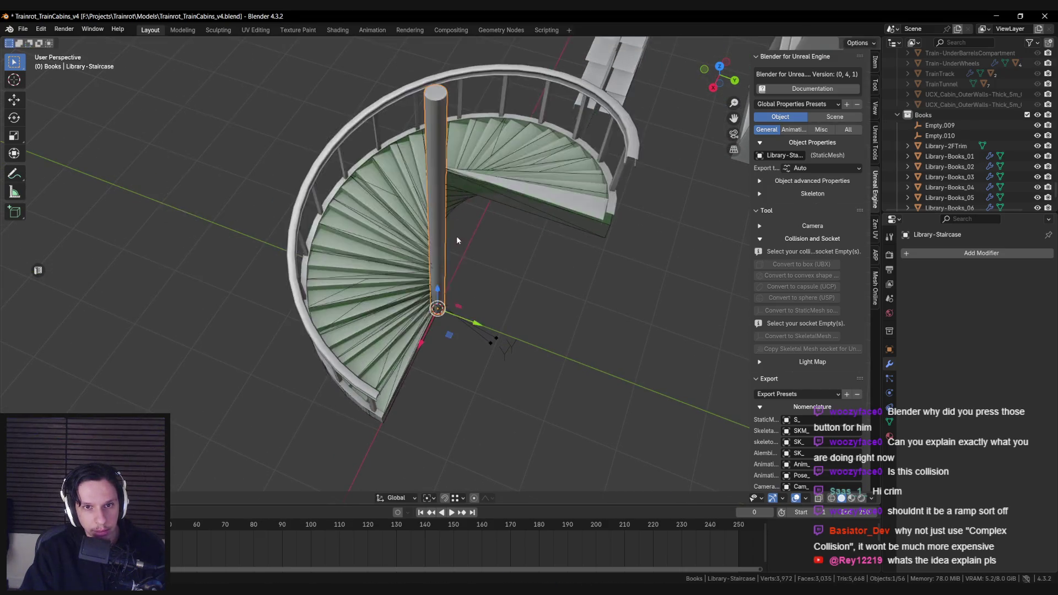
Set Library-Staircase's export type to Export recursive so its child pieces export with it.
{"action": "scroll", "coordinate": [852, 394], "scroll_direction": "down", "scroll_amount": 1}
{"action": "scroll", "coordinate": [838, 391], "scroll_direction": "down", "scroll_amount": 10}
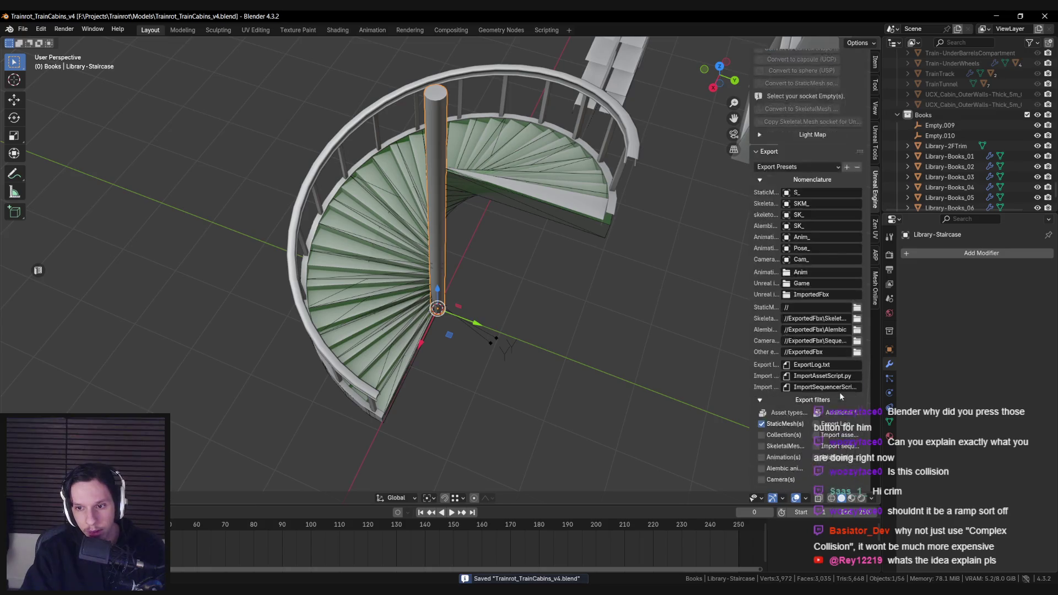
{"action": "mouse_move", "coordinate": [579, 308]}
{"action": "left_mouse_down"}
{"action": "mouse_move", "coordinate": [502, 319]}
{"action": "mouse_move", "coordinate": [502, 342]}
{"action": "left_mouse_up"}
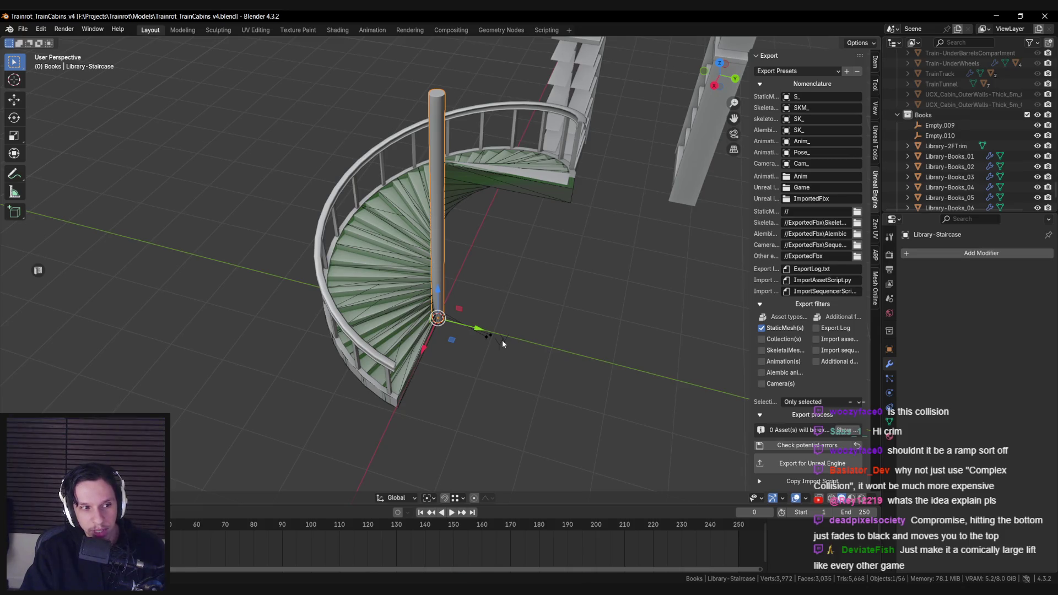
{"action": "left_click_drag", "start_coordinate": [502, 343], "coordinate": [497, 358]}
{"action": "scroll", "coordinate": [517, 358], "scroll_direction": "up", "scroll_amount": 3}
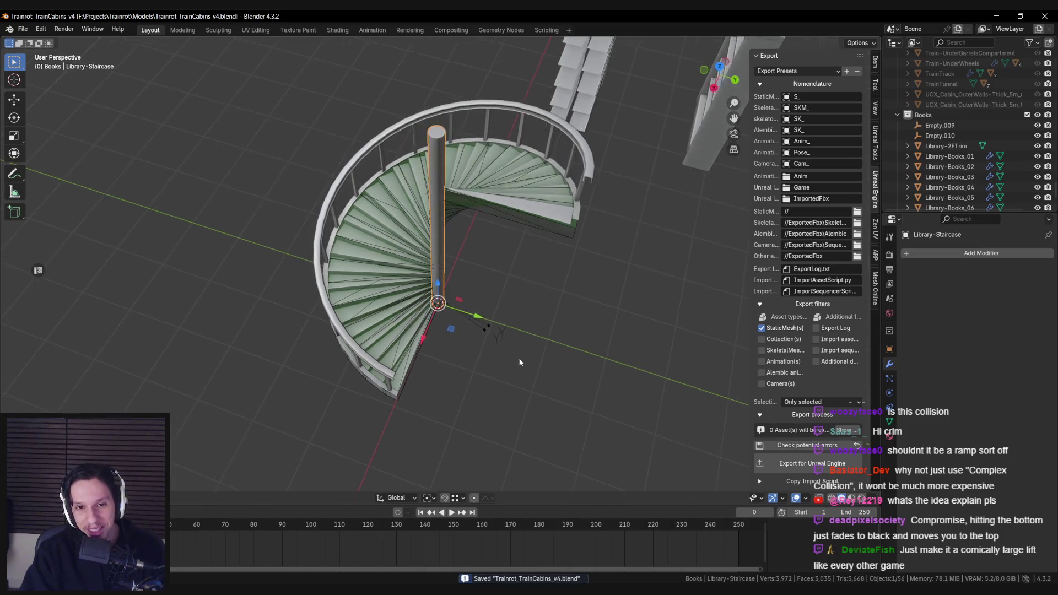
{"action": "scroll", "coordinate": [855, 314], "scroll_direction": "up", "scroll_amount": 10}
{"action": "scroll", "coordinate": [854, 314], "scroll_direction": "up", "scroll_amount": 2}
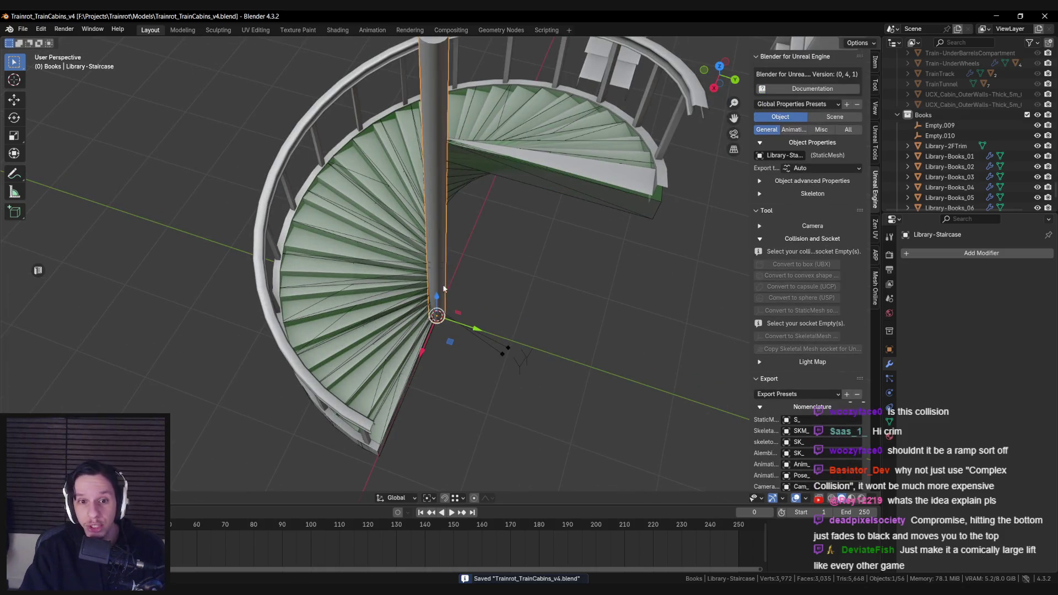
{"action": "left_click", "coordinate": [802, 172]}
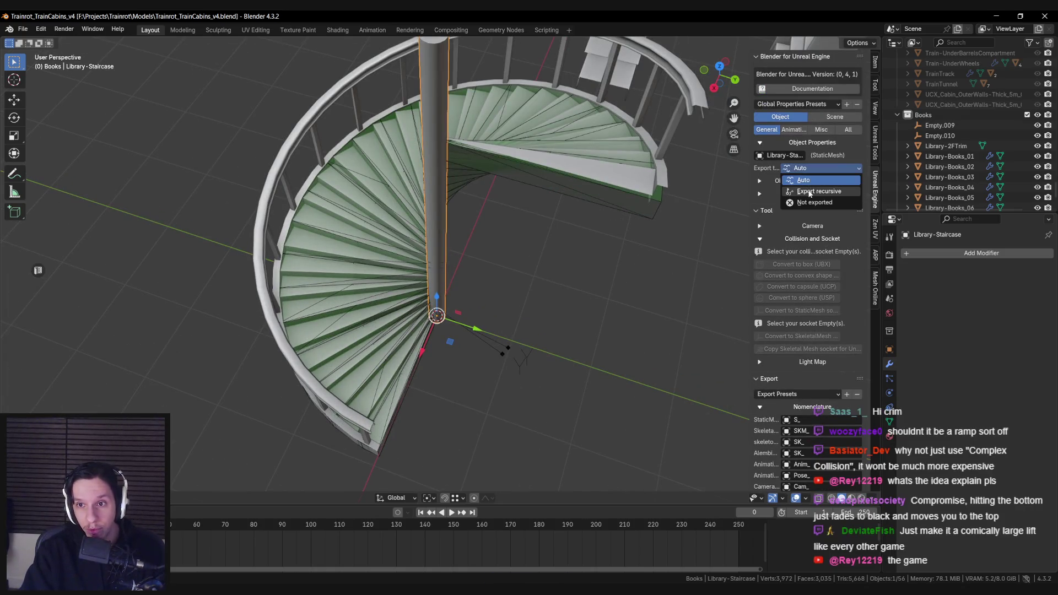
{"action": "left_click", "coordinate": [809, 193]}
Check the staircase from a near top-down view and save the blend file.
{"action": "scroll", "coordinate": [510, 300], "scroll_direction": "down", "scroll_amount": 4}
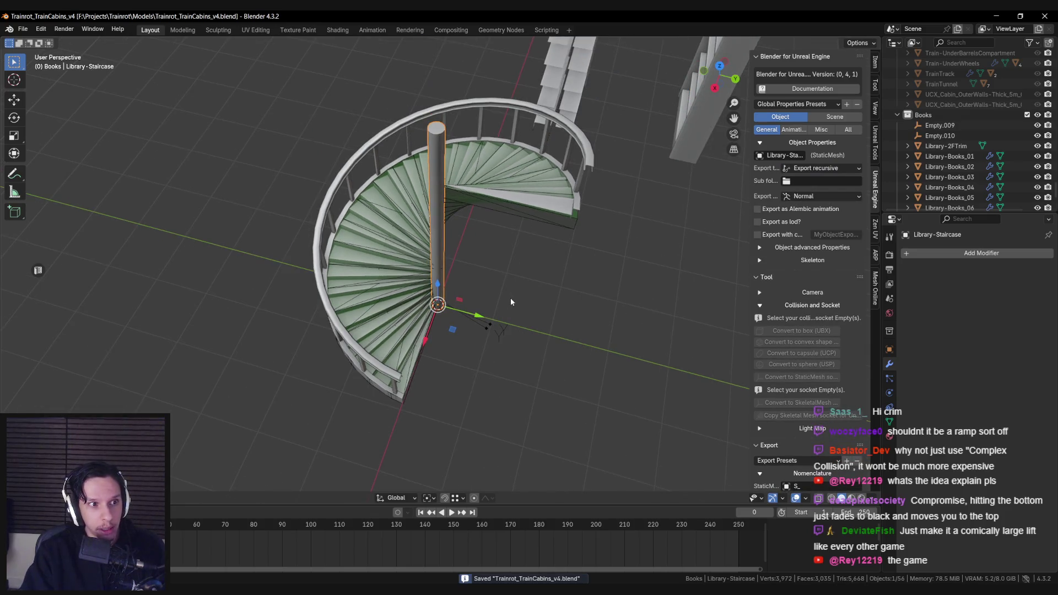
{"action": "mouse_move", "coordinate": [510, 298]}
{"action": "left_mouse_down"}
{"action": "mouse_move", "coordinate": [456, 364]}
{"action": "mouse_move", "coordinate": [489, 328]}
{"action": "left_mouse_up"}
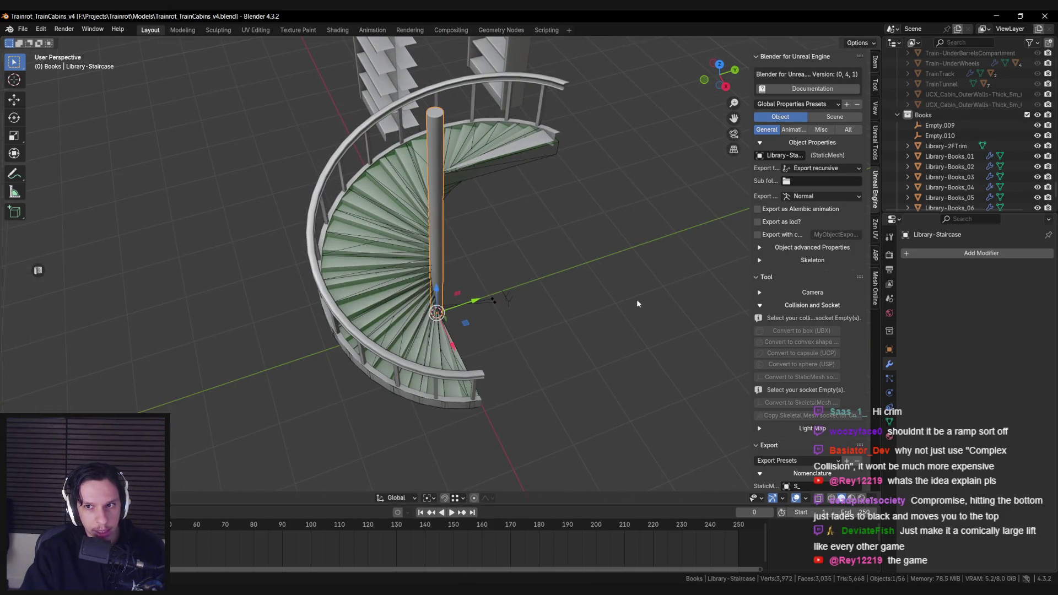
{"action": "scroll", "coordinate": [796, 363], "scroll_direction": "down", "scroll_amount": 15}
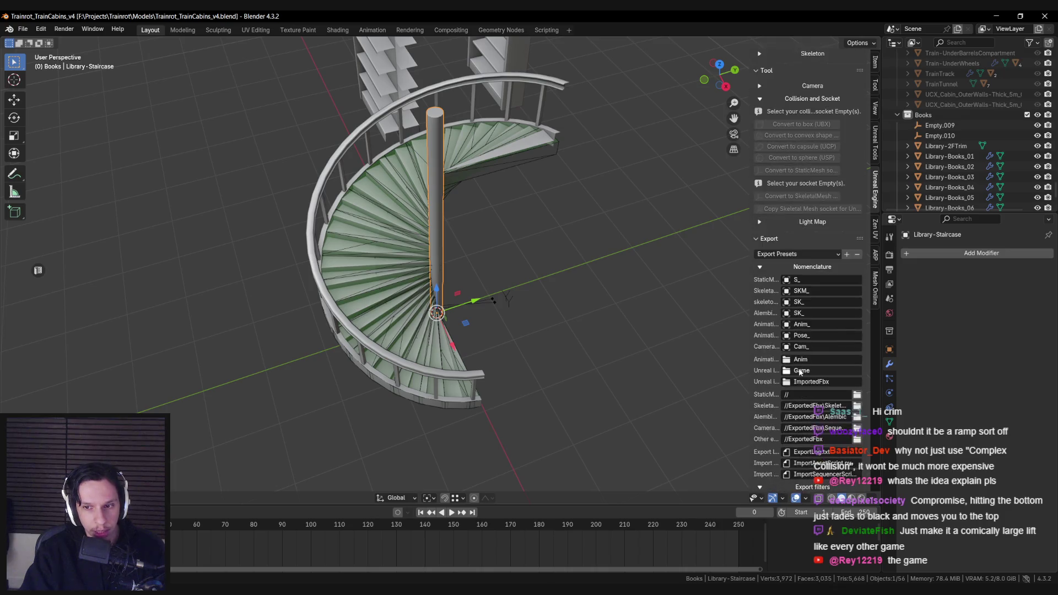
{"action": "key", "text": "ctrl+s"}
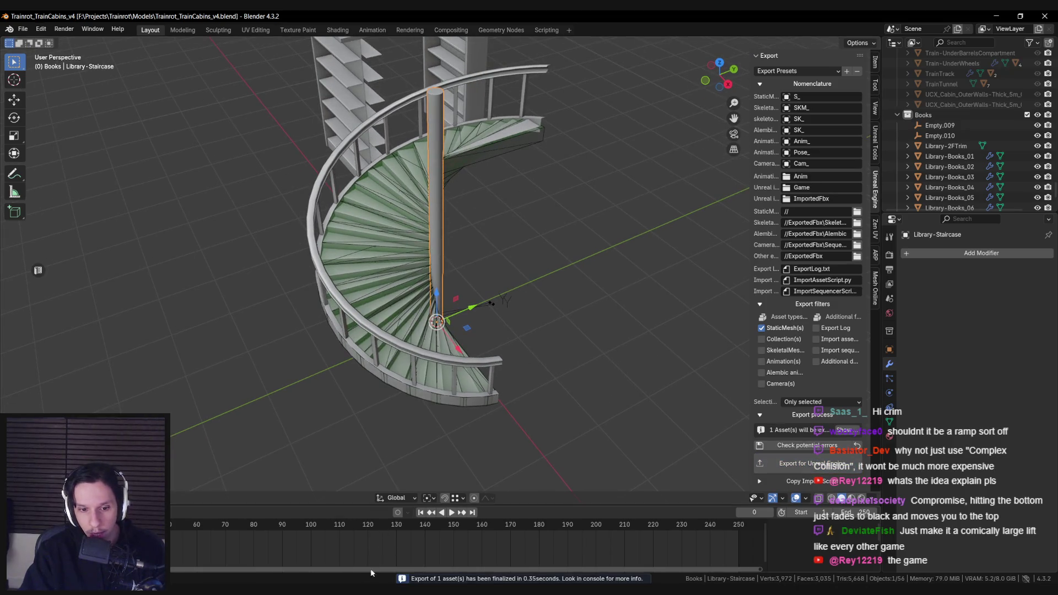
Select the main stairs mesh and check its materials and wireframe display.
{"action": "left_click", "coordinate": [487, 363]}
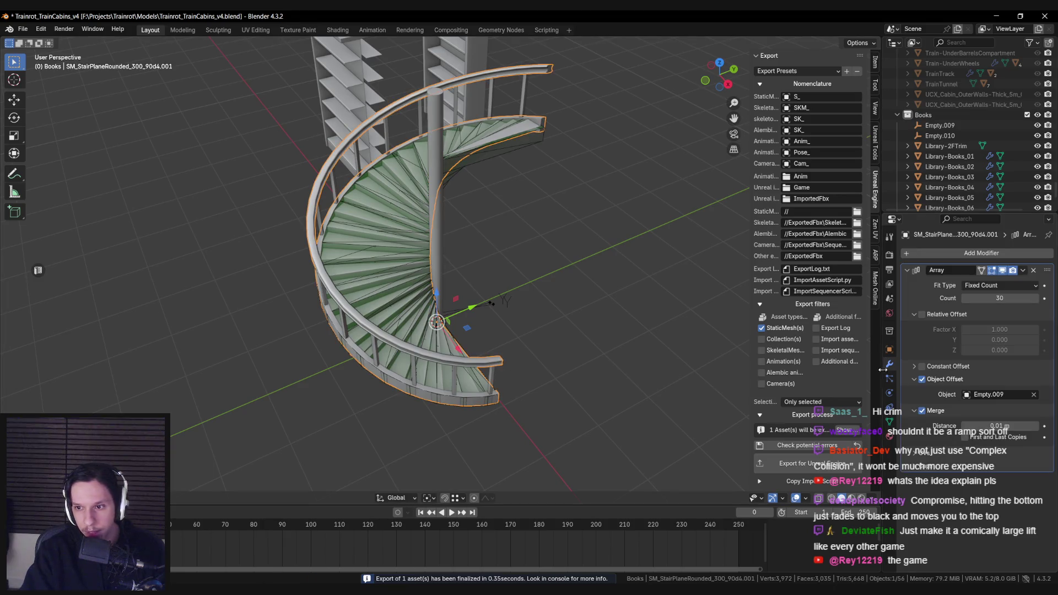
{"action": "left_click", "coordinate": [888, 435]}
{"action": "key", "text": "shift+z"}
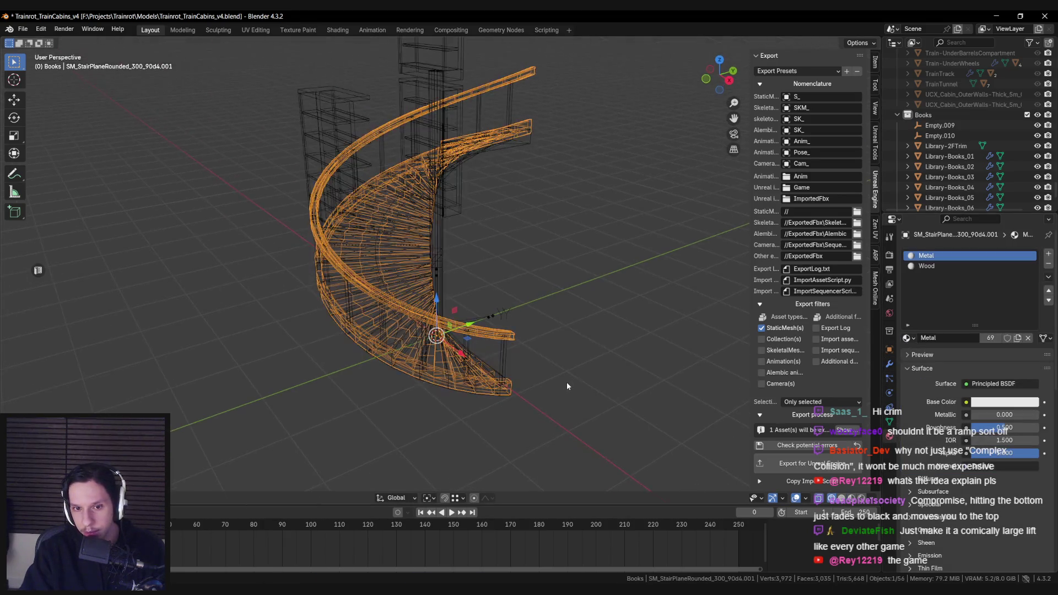
{"action": "key", "text": "shift+z"}
{"action": "key", "text": "shift+z"}
{"action": "key", "text": "shift+z"}
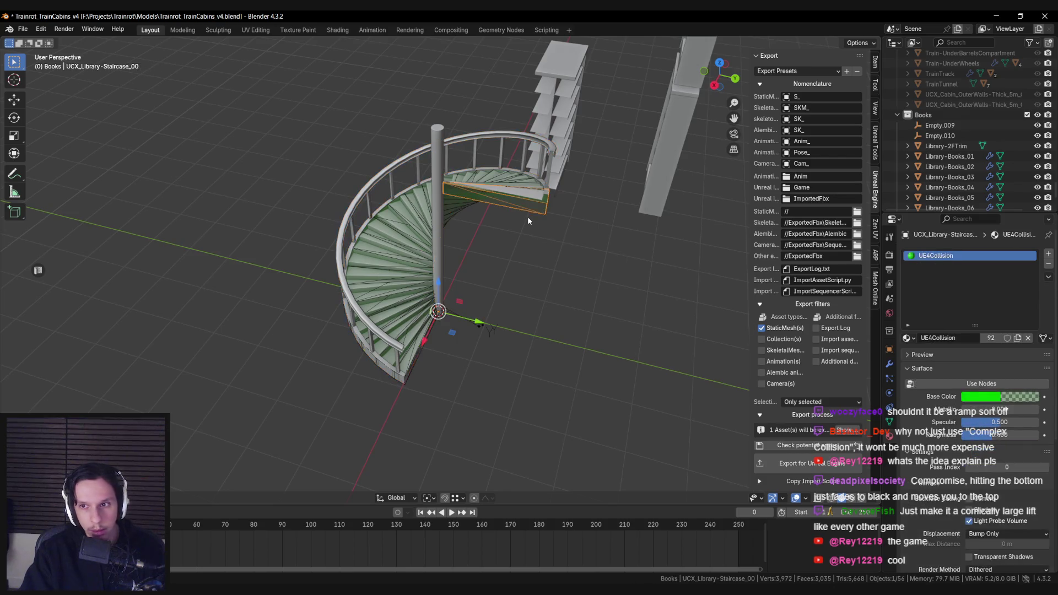
Delete four stray collision wedges, starting with Staircase_22, and save the file.
{"action": "left_click", "coordinate": [513, 224]}
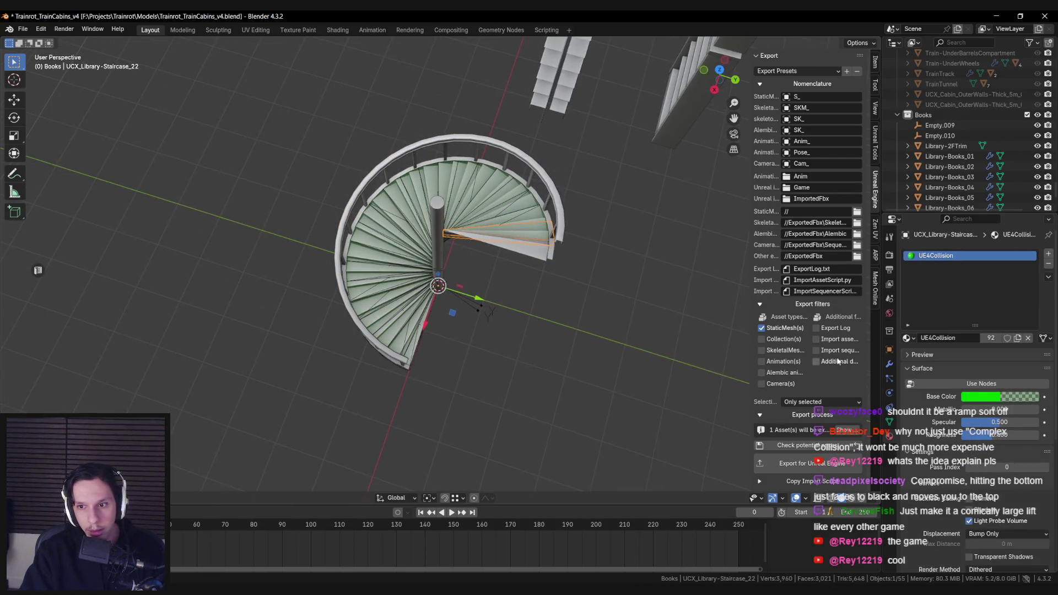
{"action": "key", "text": "Delete"}
{"action": "scroll", "coordinate": [548, 245], "scroll_direction": "up", "scroll_amount": 2}
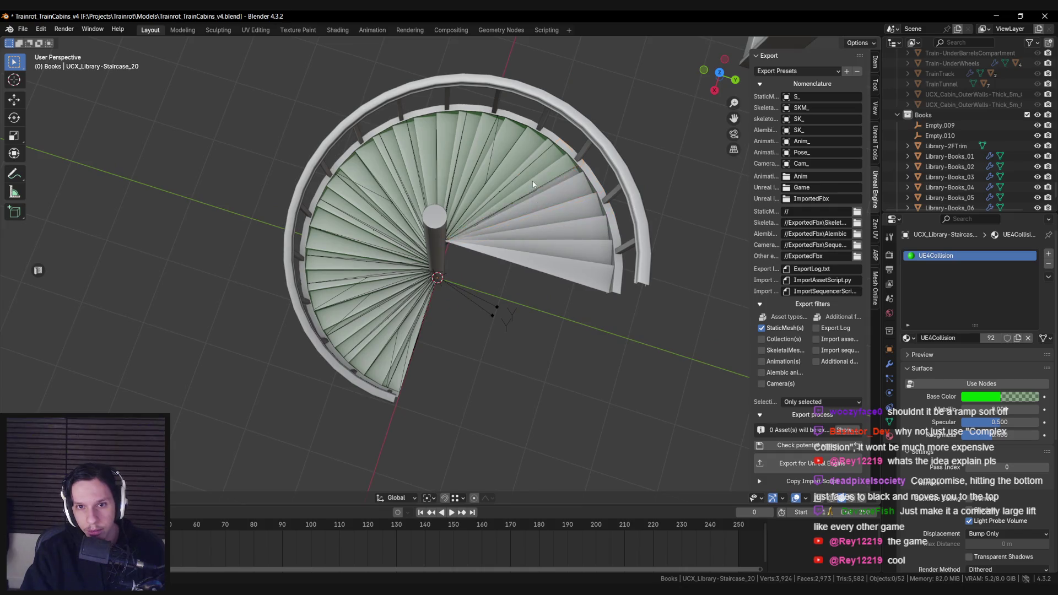
{"action": "left_click_drag", "start_coordinate": [449, 190], "coordinate": [379, 202]}
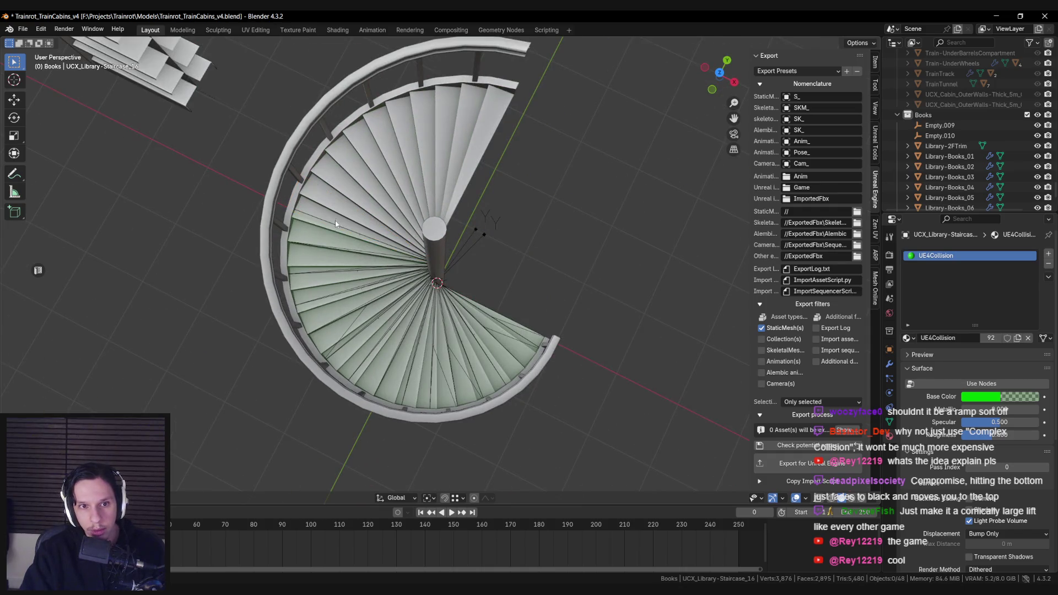
{"action": "key", "text": "Delete"}
{"action": "left_click", "coordinate": [338, 340]}
{"action": "left_click", "coordinate": [375, 368]}
{"action": "key", "text": "Delete"}
{"action": "left_click", "coordinate": [422, 386]}
{"action": "key", "text": "Delete"}
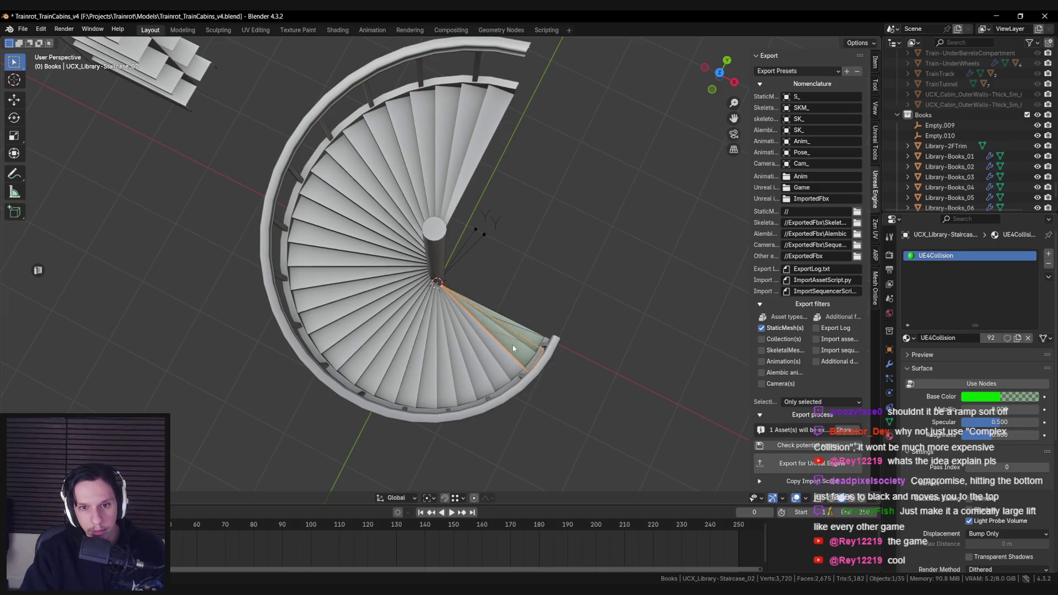
{"action": "scroll", "coordinate": [496, 364], "scroll_direction": "down", "scroll_amount": 5}
{"action": "mouse_move", "coordinate": [497, 364]}
{"action": "left_mouse_down"}
{"action": "mouse_move", "coordinate": [477, 326]}
{"action": "mouse_move", "coordinate": [348, 300]}
{"action": "mouse_move", "coordinate": [356, 293]}
{"action": "left_mouse_up"}
{"action": "key", "text": "ctrl+s"}
Recheck the staircase in wireframe, select Library-Staircase, and save again.
{"action": "scroll", "coordinate": [472, 312], "scroll_direction": "up", "scroll_amount": 2}
{"action": "mouse_move", "coordinate": [472, 312]}
{"action": "left_mouse_down"}
{"action": "mouse_move", "coordinate": [510, 340]}
{"action": "mouse_move", "coordinate": [566, 300]}
{"action": "mouse_move", "coordinate": [463, 309]}
{"action": "mouse_move", "coordinate": [355, 298]}
{"action": "left_mouse_up"}
{"action": "scroll", "coordinate": [354, 298], "scroll_direction": "up", "scroll_amount": 2}
{"action": "left_click", "coordinate": [434, 332]}
{"action": "key", "text": "shift+z"}
{"action": "scroll", "coordinate": [442, 328], "scroll_direction": "up", "scroll_amount": 4}
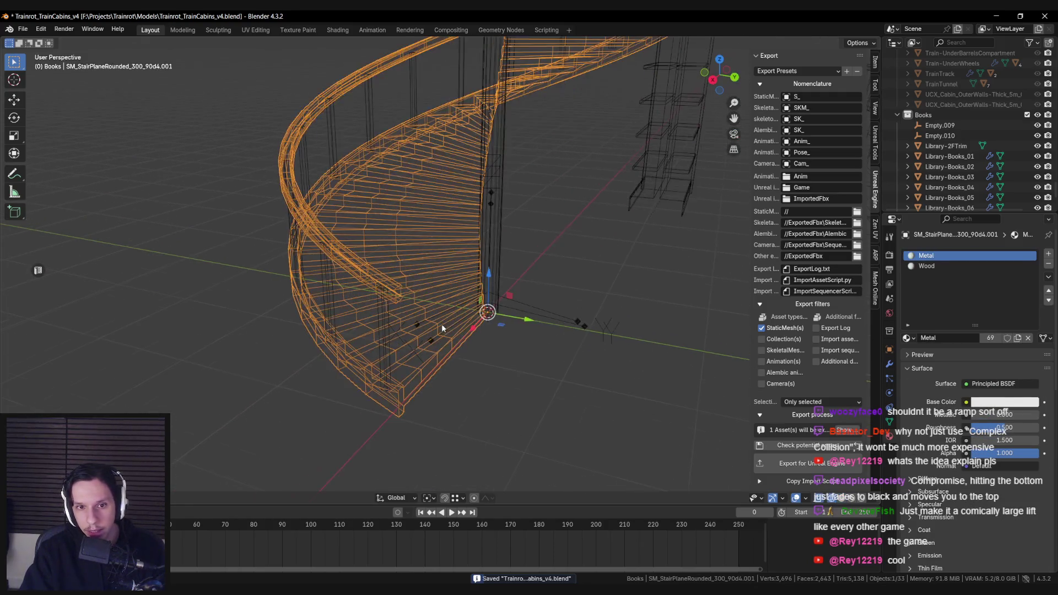
{"action": "scroll", "coordinate": [450, 329], "scroll_direction": "down", "scroll_amount": 1}
{"action": "key", "text": "shift+z"}
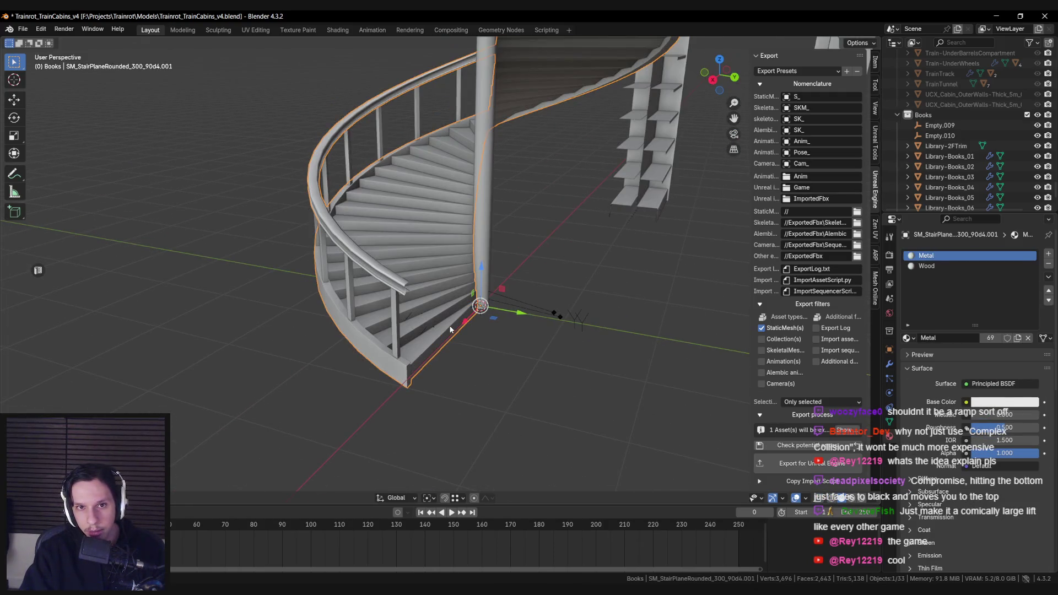
{"action": "scroll", "coordinate": [450, 329], "scroll_direction": "down", "scroll_amount": 3}
{"action": "mouse_move", "coordinate": [465, 345]}
{"action": "left_mouse_down"}
{"action": "mouse_move", "coordinate": [463, 321]}
{"action": "mouse_move", "coordinate": [474, 327]}
{"action": "left_mouse_up"}
{"action": "key", "text": "ctrl+s"}
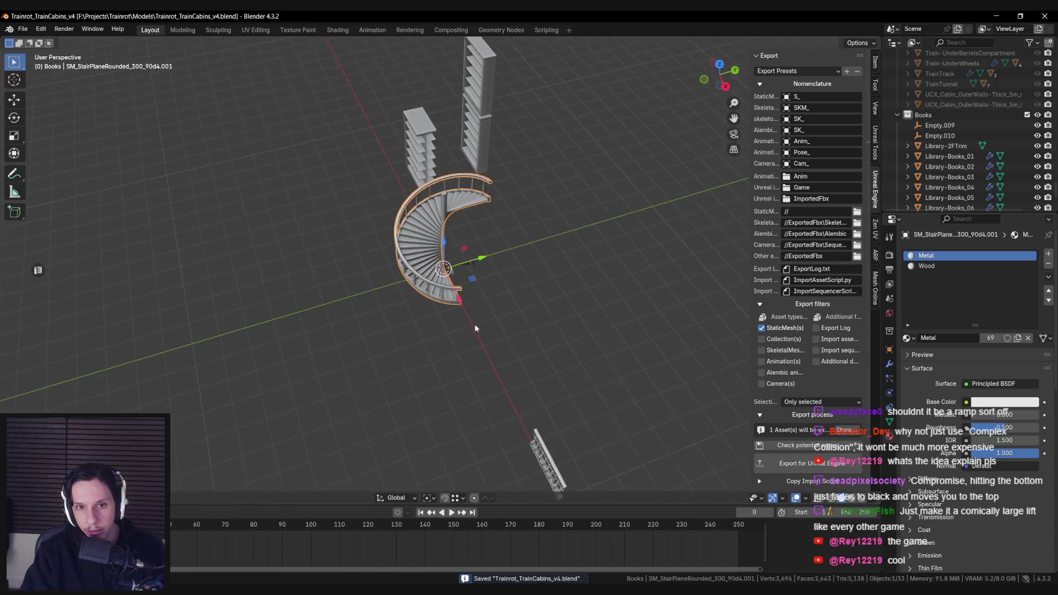
{"action": "left_click", "coordinate": [474, 328]}
{"action": "key", "text": "ctrl+s"}
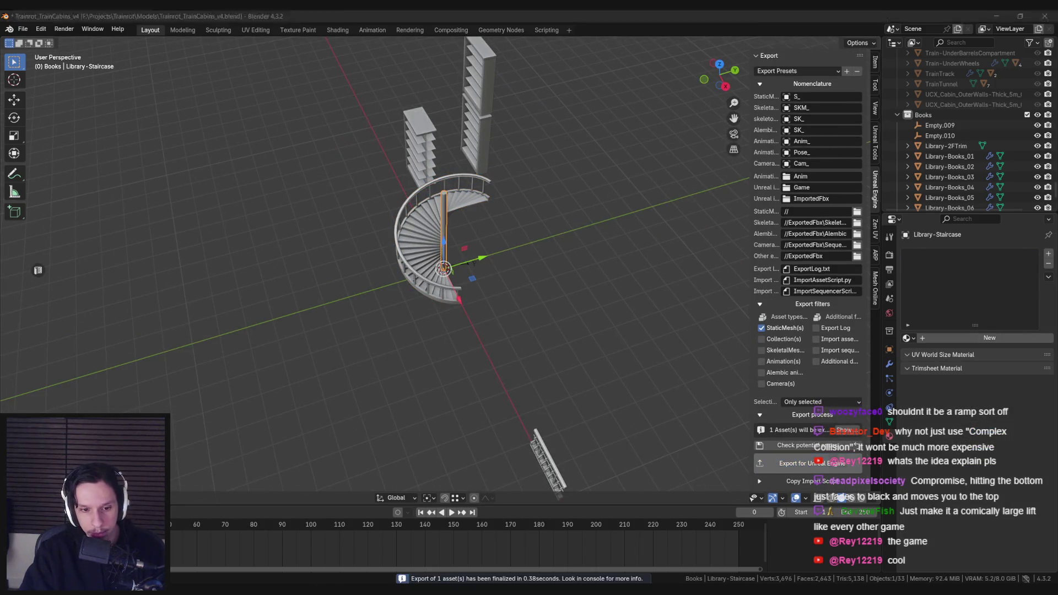
Import the exported staircase FBX into Unreal's Library content folder.
{"action": "key", "text": "alt+Tab"}
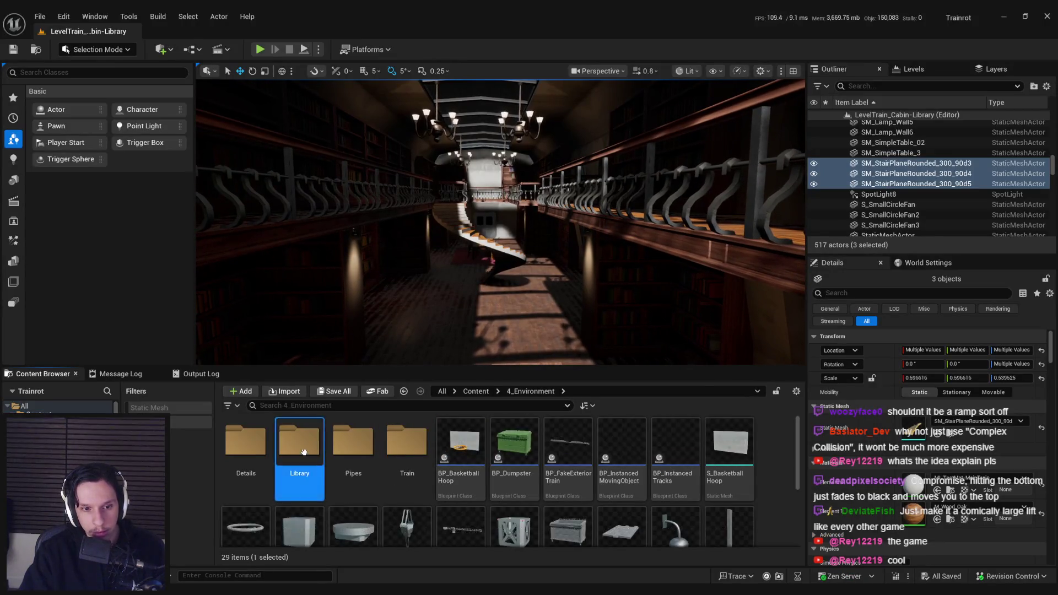
{"action": "double_click", "coordinate": [299, 441]}
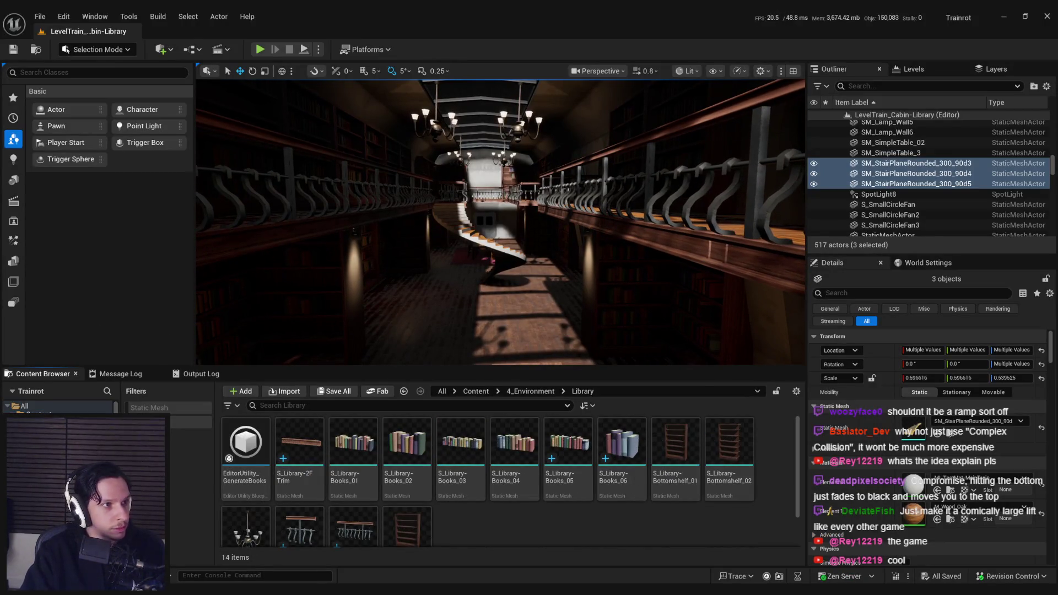
{"action": "key", "text": "alt+Tab"}
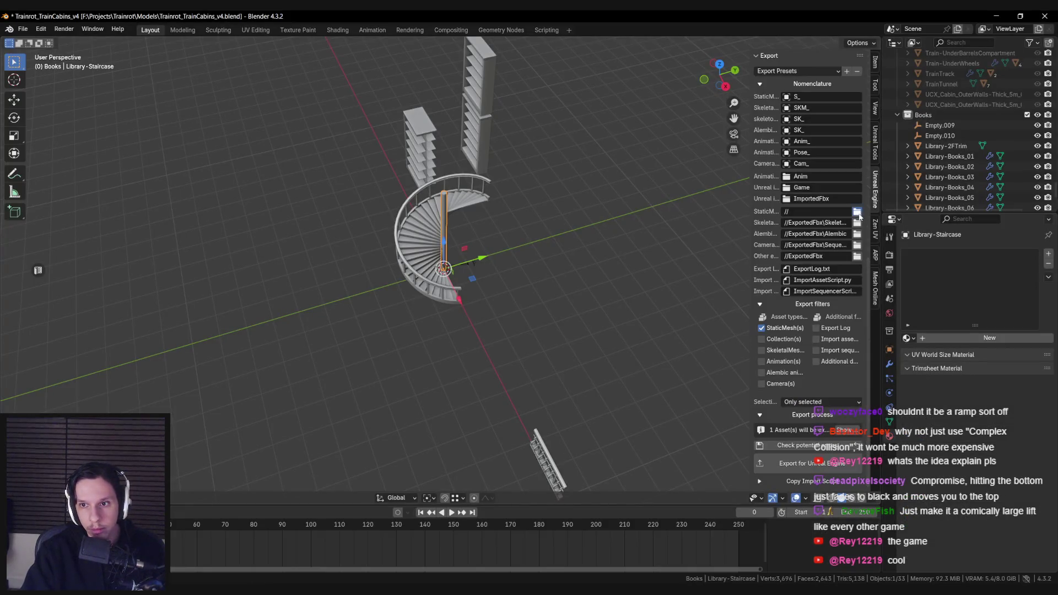
{"action": "key", "text": "alt+Tab"}
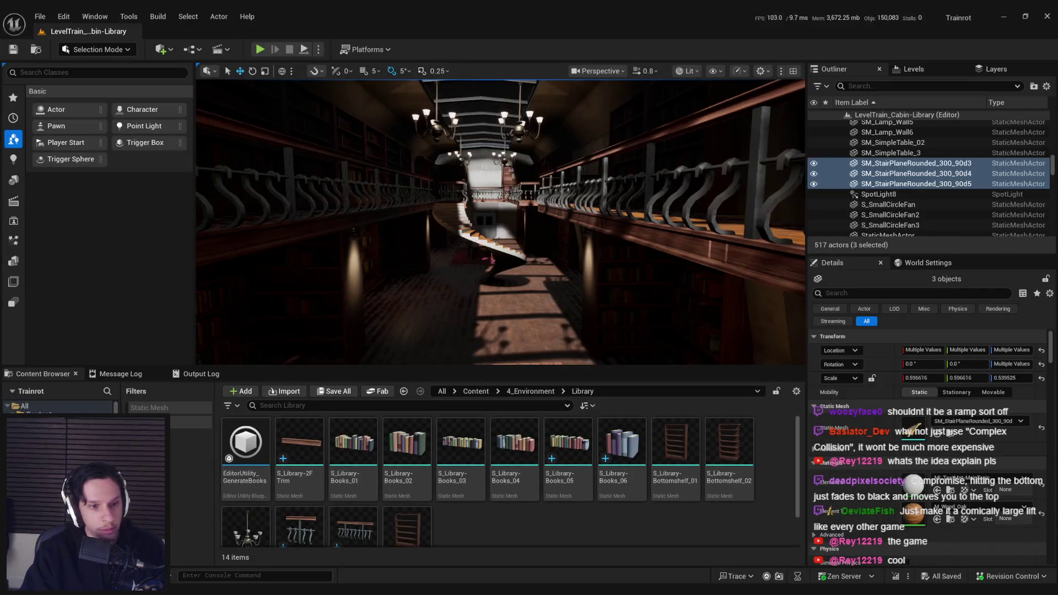
{"action": "left_click_drag", "start_coordinate": [461, 536], "coordinate": [447, 517]}
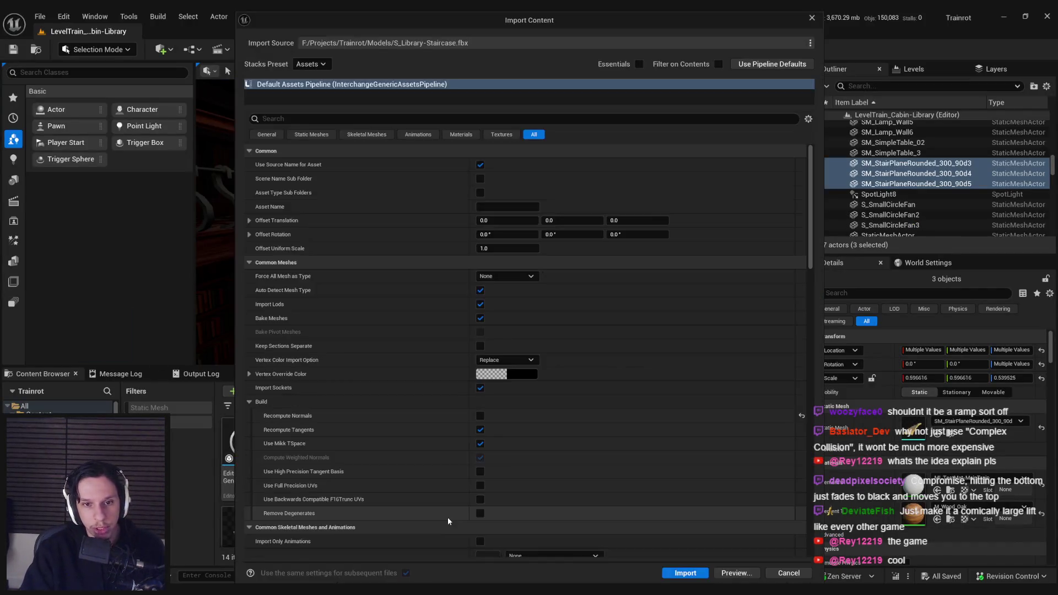
{"action": "left_click", "coordinate": [692, 577]}
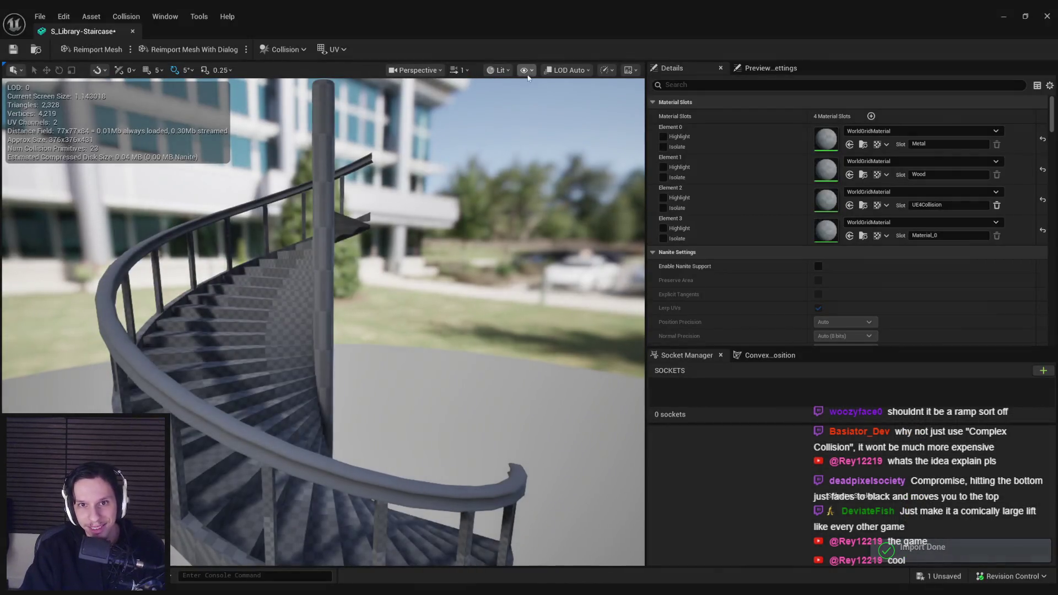
Show S_Library-Staircase's simple collision to inspect the 23 primitives, then save the asset.
{"action": "left_click", "coordinate": [530, 72]}
{"action": "left_click", "coordinate": [565, 258]}
{"action": "left_click_drag", "start_coordinate": [565, 258], "coordinate": [575, 313]}
{"action": "left_click_drag", "start_coordinate": [419, 242], "coordinate": [422, 236]}
{"action": "key", "text": "ctrl+s"}
{"action": "scroll", "coordinate": [422, 235], "scroll_direction": "down", "scroll_amount": 5}
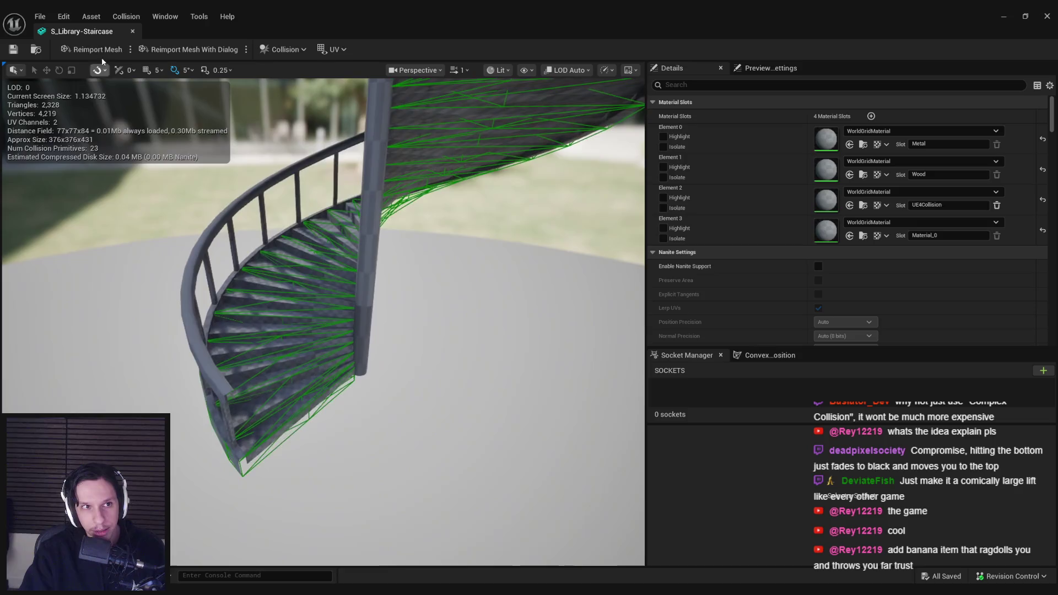
{"action": "key", "text": "alt+Tab"}
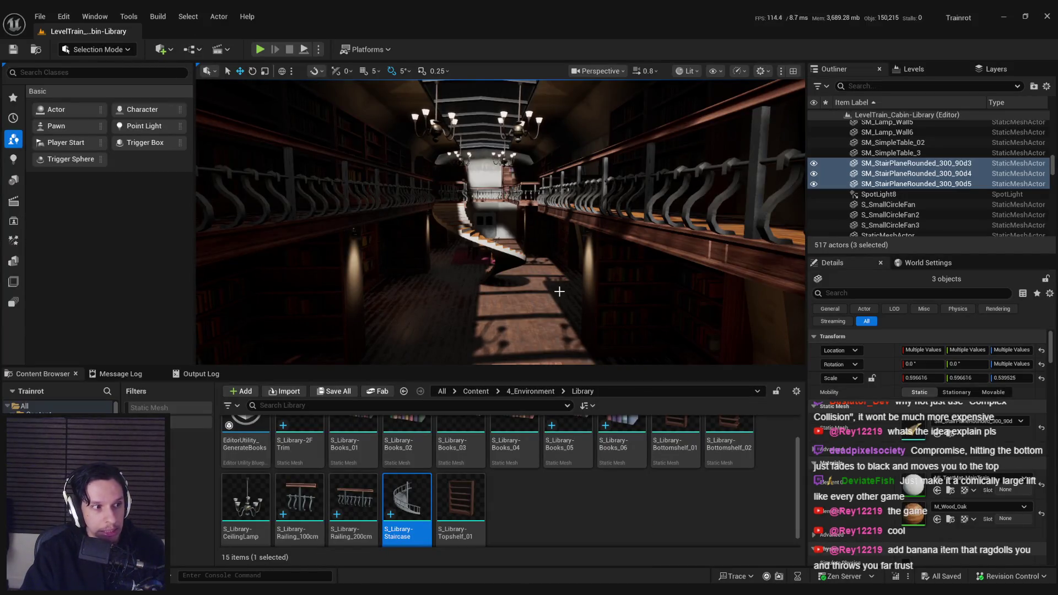
Swap stair segment SM_StairPlaneRounded_300_90d4's Static Mesh to S_Library-Staircase.
{"action": "mouse_move", "coordinate": [506, 286]}
{"action": "left_mouse_down"}
{"action": "mouse_move", "coordinate": [493, 254]}
{"action": "mouse_move", "coordinate": [489, 271]}
{"action": "mouse_move", "coordinate": [534, 325]}
{"action": "left_mouse_up"}
{"action": "left_click", "coordinate": [512, 297]}
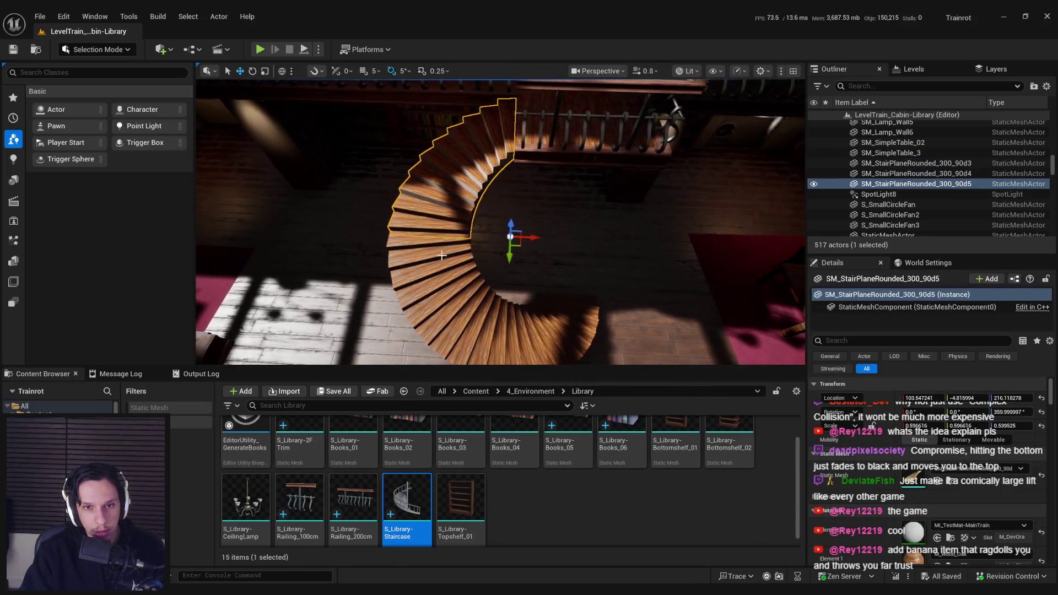
{"action": "left_click", "coordinate": [535, 325]}
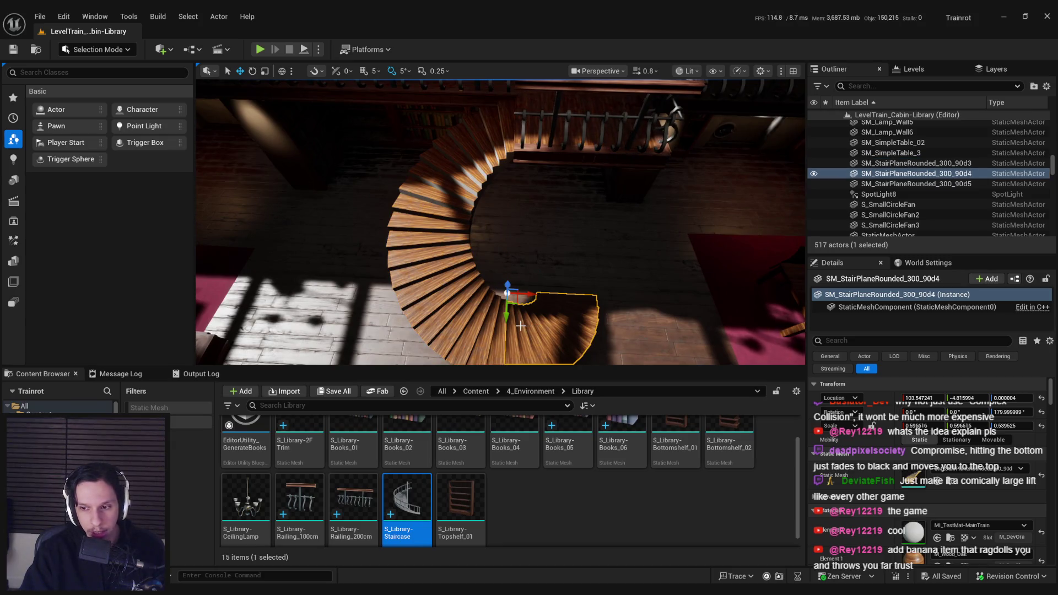
{"action": "left_click_drag", "start_coordinate": [422, 474], "coordinate": [913, 474]}
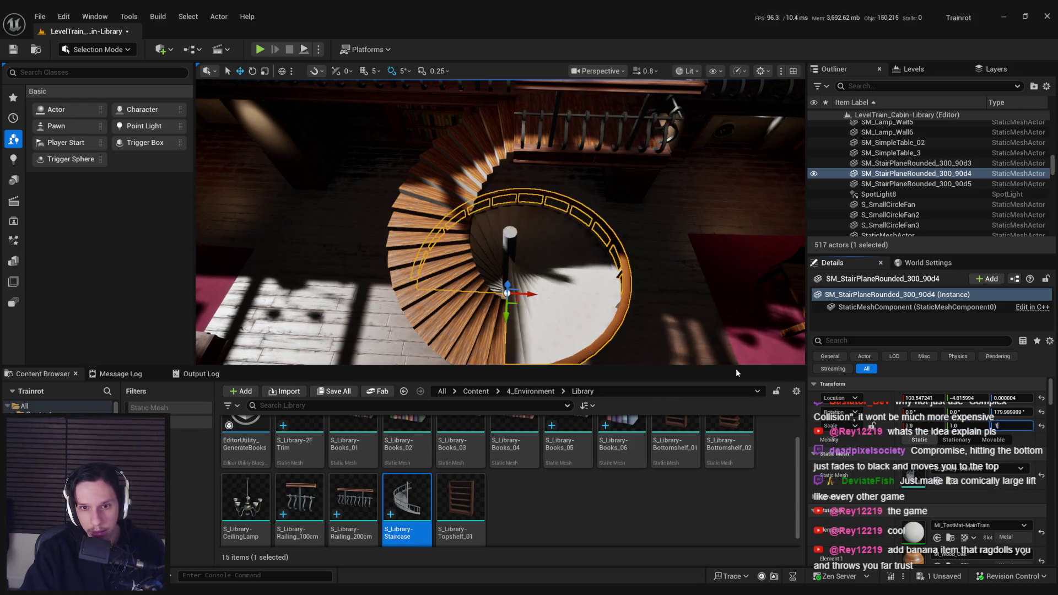
Delete the old wooden segment 90d5 and confirm S_Library-Staircase on the new staircase.
{"action": "left_click", "coordinate": [524, 219]}
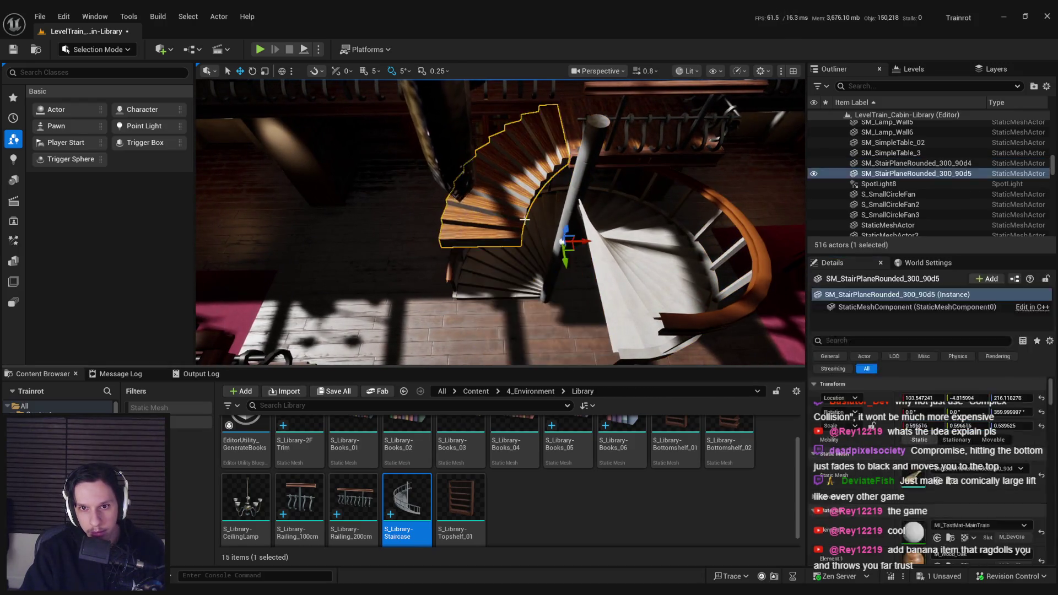
{"action": "key", "text": "Delete"}
{"action": "left_click", "coordinate": [613, 315]}
{"action": "left_click", "coordinate": [1041, 475]}
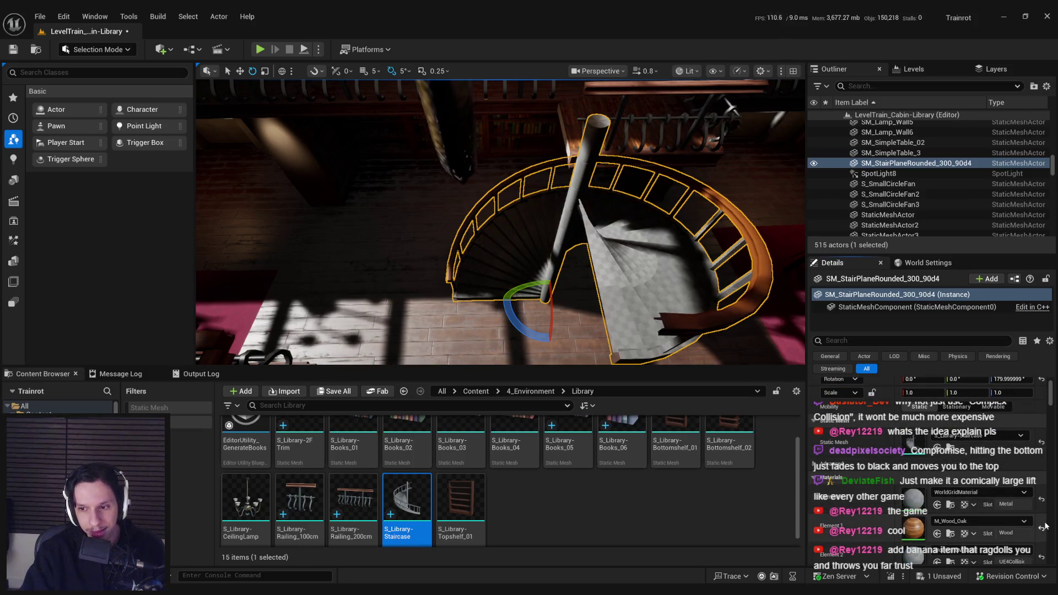
Rotate the new staircase about its vertical axis.
{"action": "scroll", "coordinate": [1039, 515], "scroll_direction": "down", "scroll_amount": 1}
{"action": "left_click_drag", "start_coordinate": [515, 325], "coordinate": [626, 331]}
{"action": "key", "text": "w"}
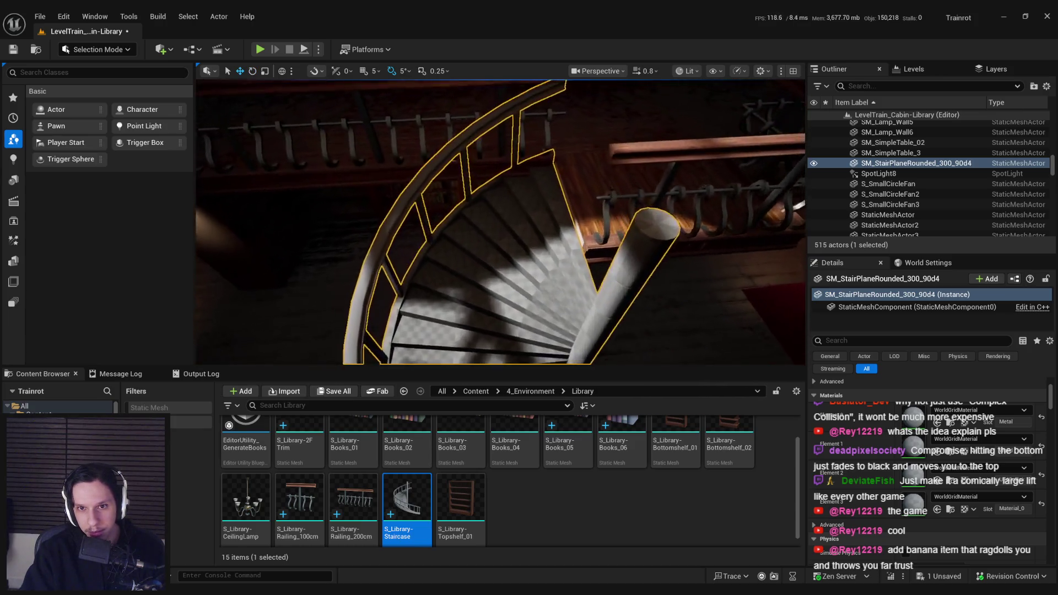
Frame the upper-floor railing generator and select the floor piece beside the staircase.
{"action": "left_click_drag", "start_coordinate": [559, 331], "coordinate": [559, 267]}
{"action": "left_click", "coordinate": [560, 267]}
{"action": "key", "text": "f"}
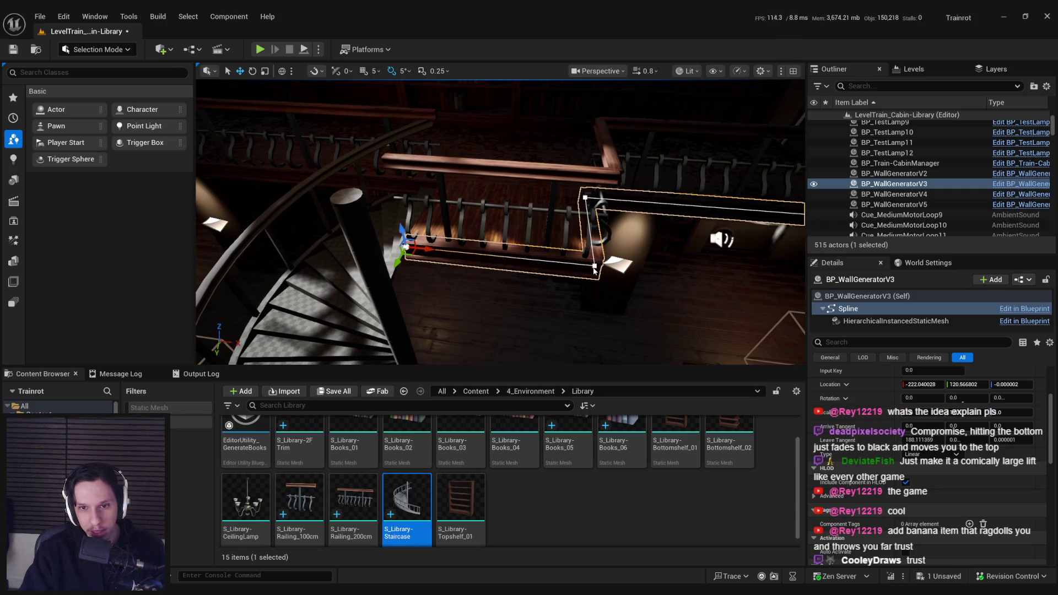
{"action": "scroll", "coordinate": [599, 284], "scroll_direction": "down", "scroll_amount": 3}
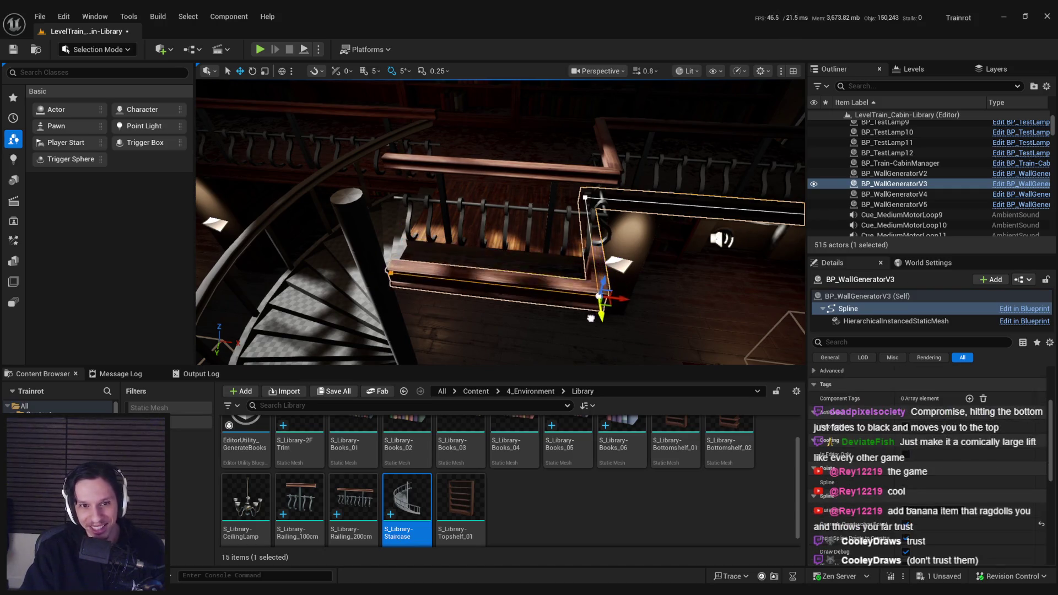
{"action": "mouse_move", "coordinate": [600, 284]}
{"action": "left_mouse_down"}
{"action": "mouse_move", "coordinate": [600, 259]}
{"action": "mouse_move", "coordinate": [542, 335]}
{"action": "mouse_move", "coordinate": [493, 338]}
{"action": "left_mouse_up"}
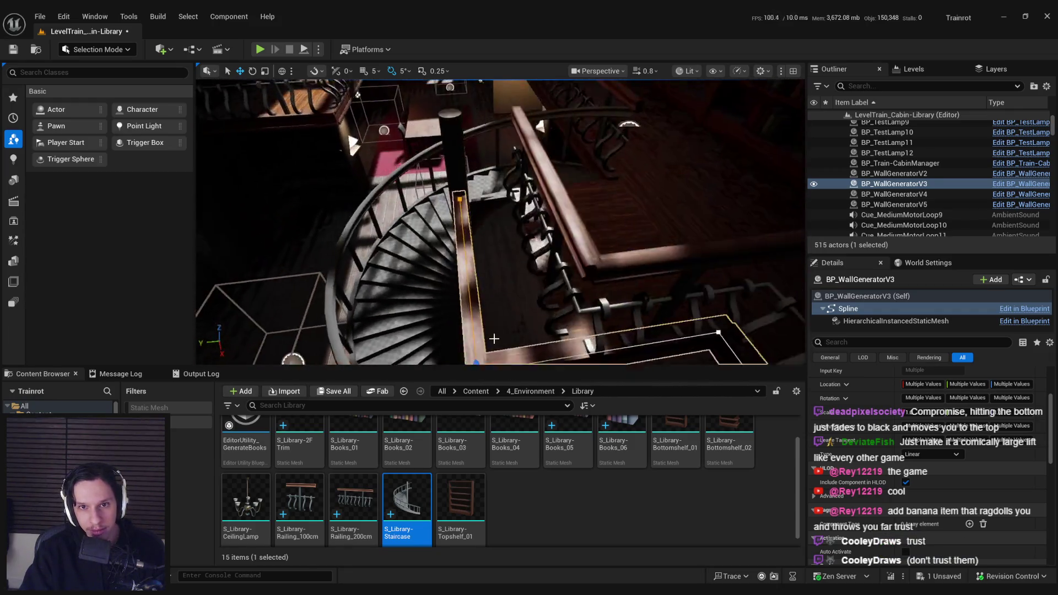
{"action": "left_click", "coordinate": [494, 338]}
Frame the floor piece, locate SM_Floor_200x300, and set its Scale X to 1.
{"action": "key", "text": "f"}
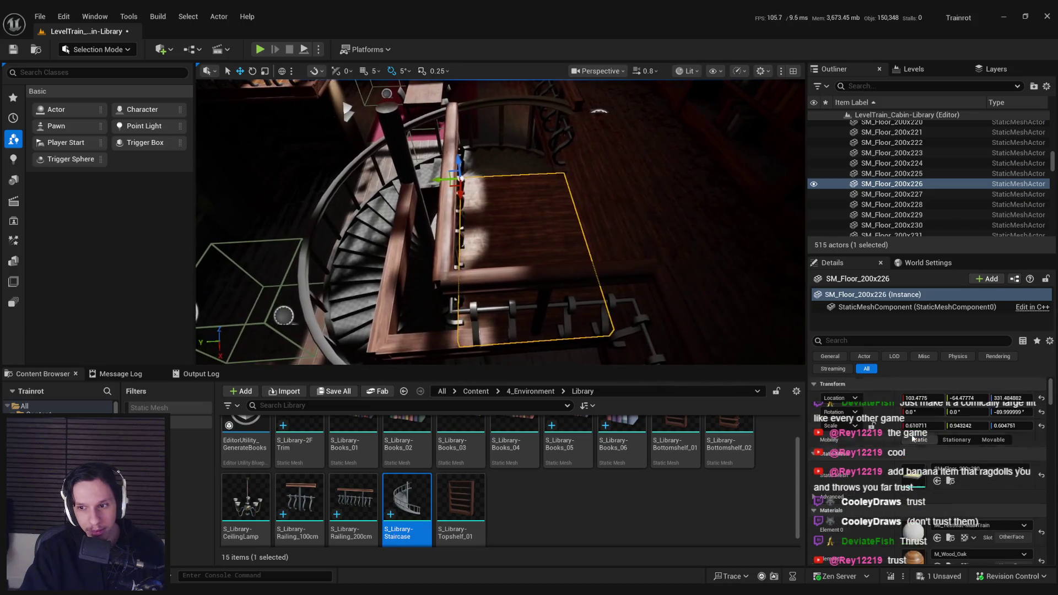
{"action": "left_click", "coordinate": [951, 481]}
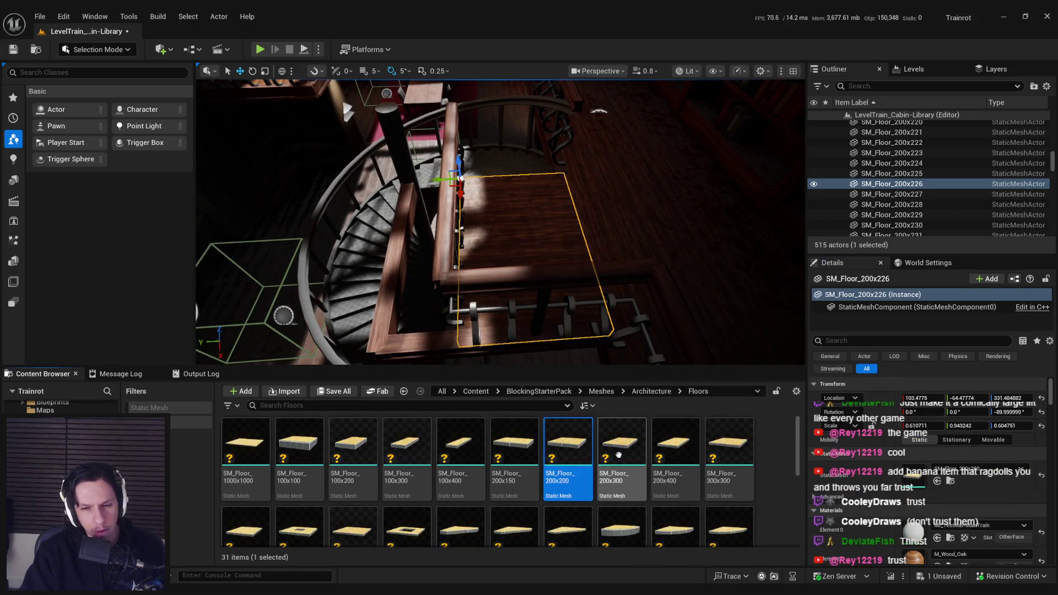
{"action": "left_click", "coordinate": [618, 454]}
{"action": "scroll", "coordinate": [563, 304], "scroll_direction": "up", "scroll_amount": 2}
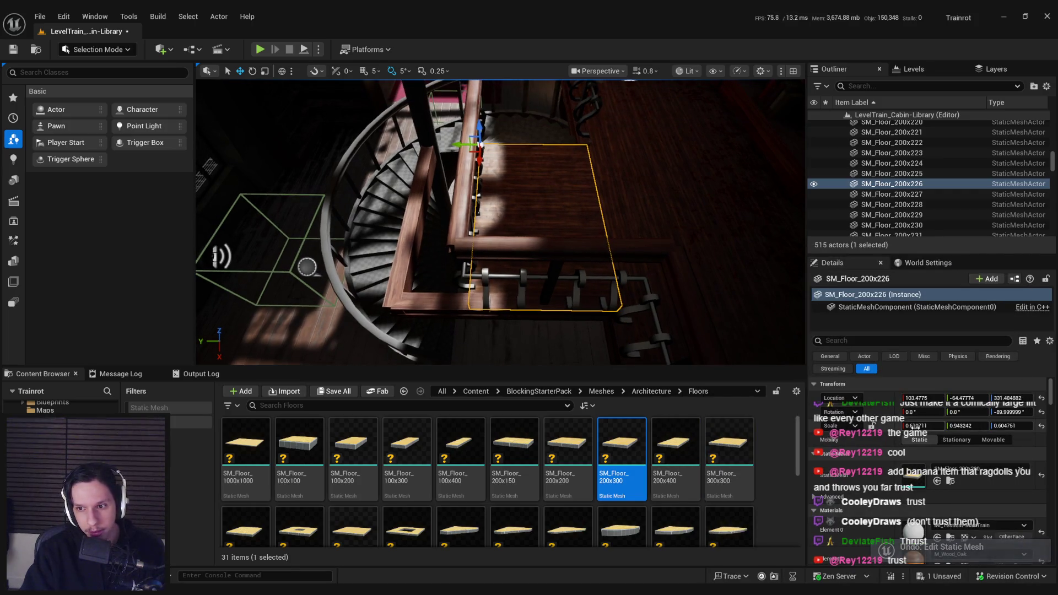
{"action": "type", "text": "1"}
{"action": "key", "text": "Return"}
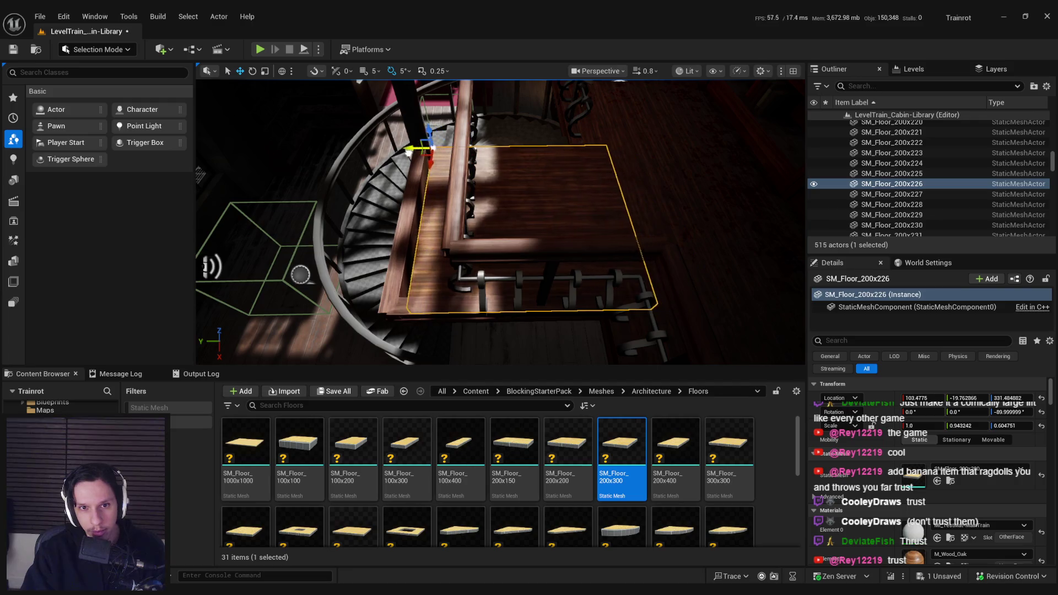
Slide the floor beside the staircase and narrow it to about 0.896 on X.
{"action": "left_click_drag", "start_coordinate": [408, 153], "coordinate": [400, 154]}
{"action": "key", "text": "r"}
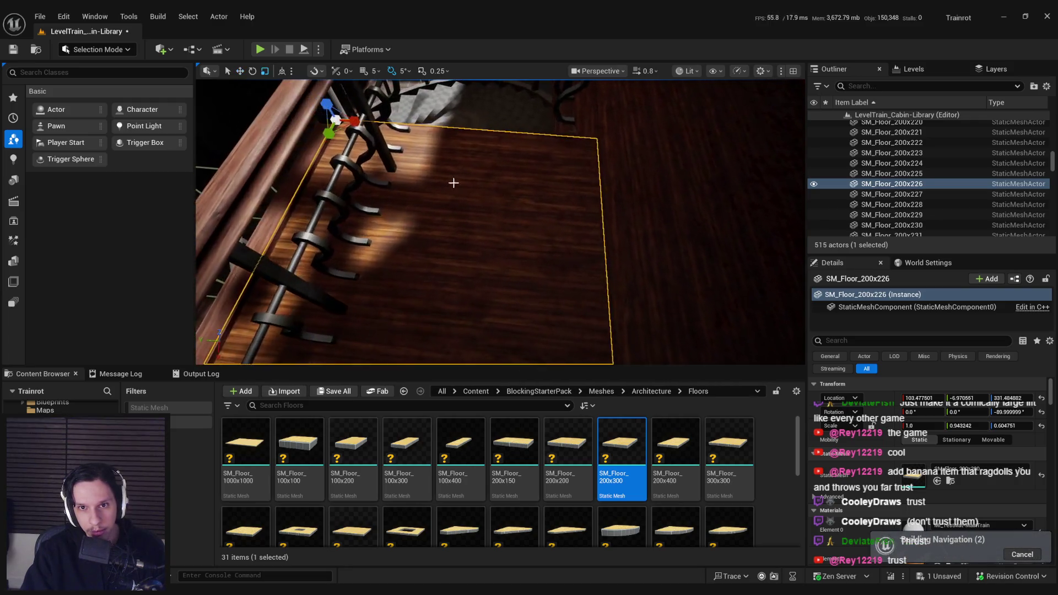
{"action": "left_click_drag", "start_coordinate": [339, 120], "coordinate": [332, 121]}
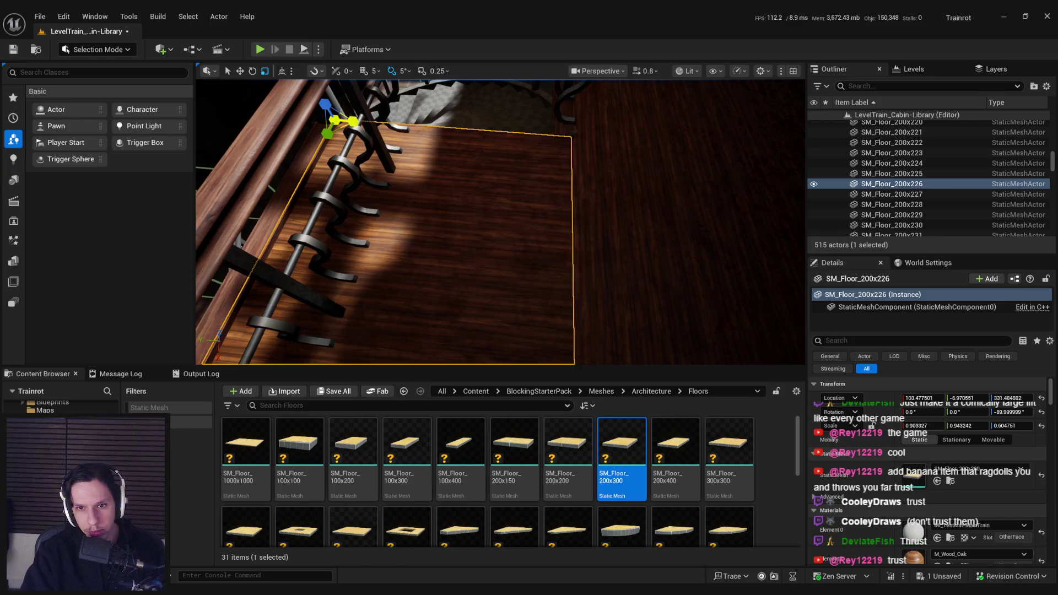
{"action": "scroll", "coordinate": [286, 109], "scroll_direction": "down", "scroll_amount": 3}
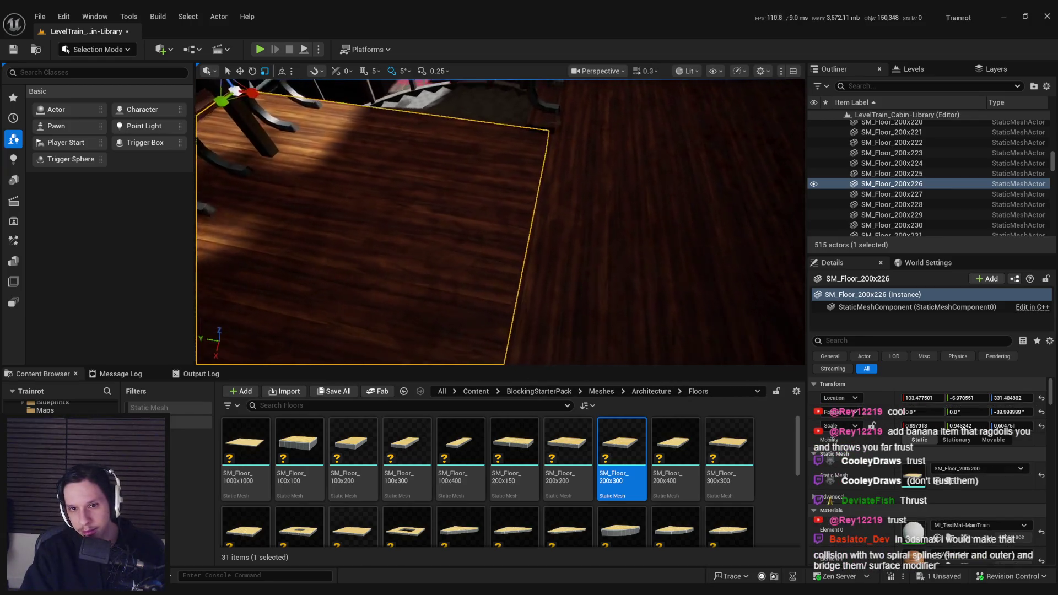
{"action": "left_click_drag", "start_coordinate": [250, 91], "coordinate": [246, 92]}
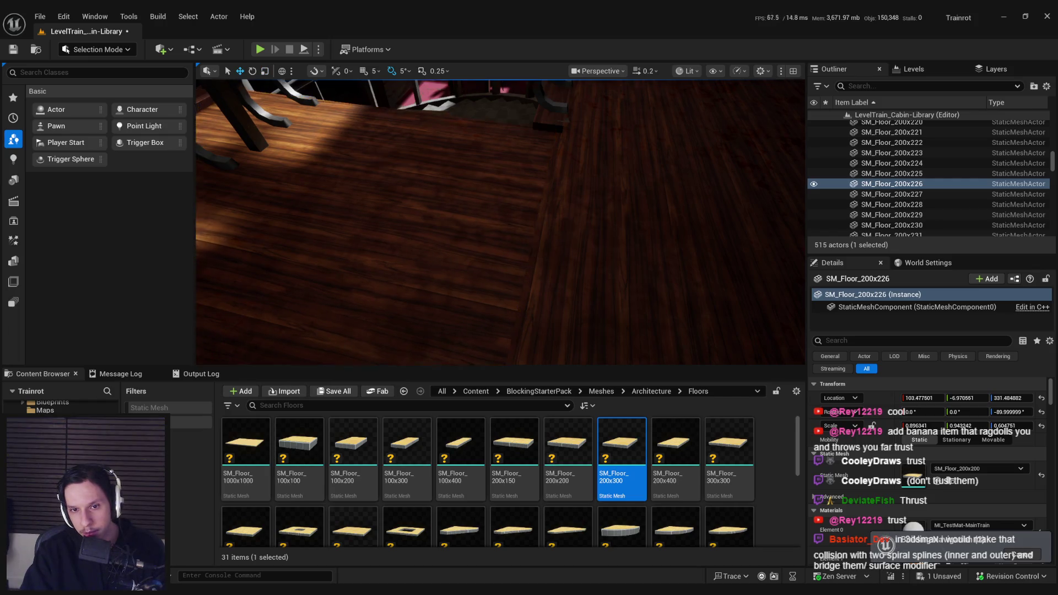
{"action": "left_click", "coordinate": [454, 231]}
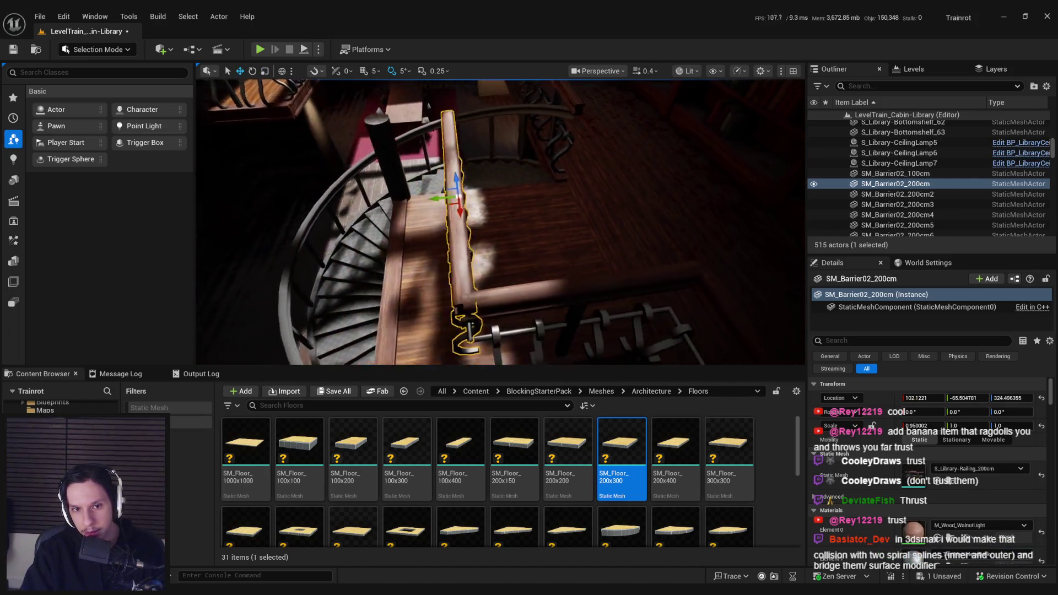
Select and frame the shorter 100cm railing to inspect it.
{"action": "left_click_drag", "start_coordinate": [393, 262], "coordinate": [419, 259]}
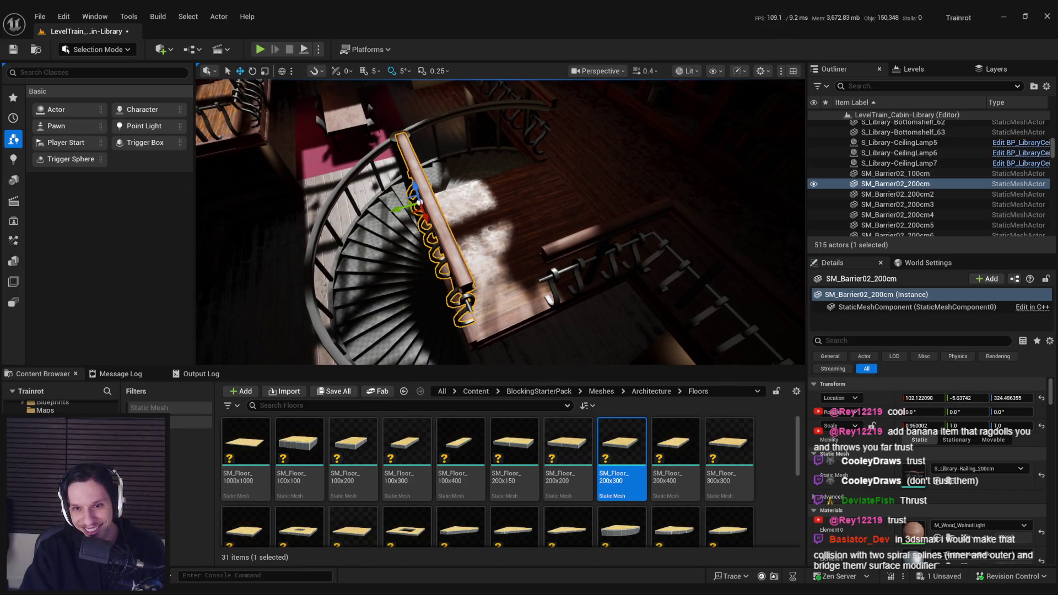
{"action": "left_click", "coordinate": [556, 254]}
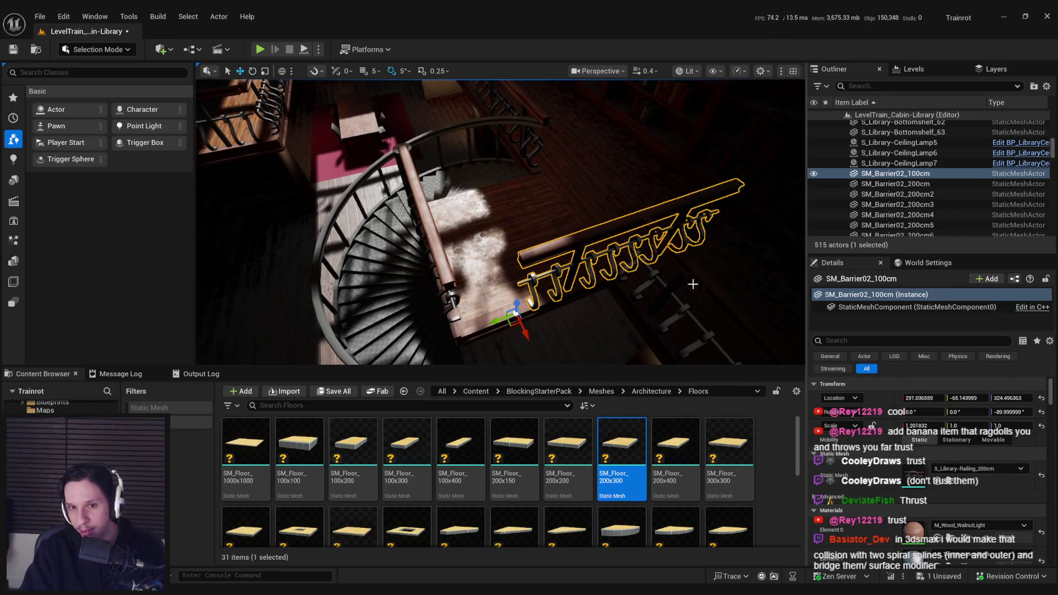
{"action": "key", "text": "f"}
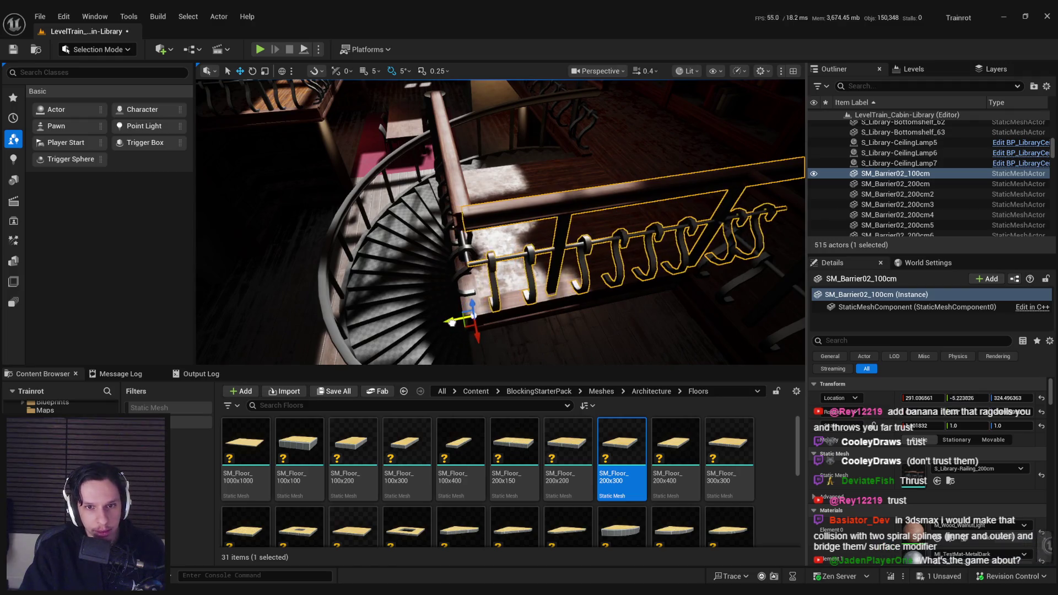
{"action": "left_click_drag", "start_coordinate": [450, 322], "coordinate": [439, 296]}
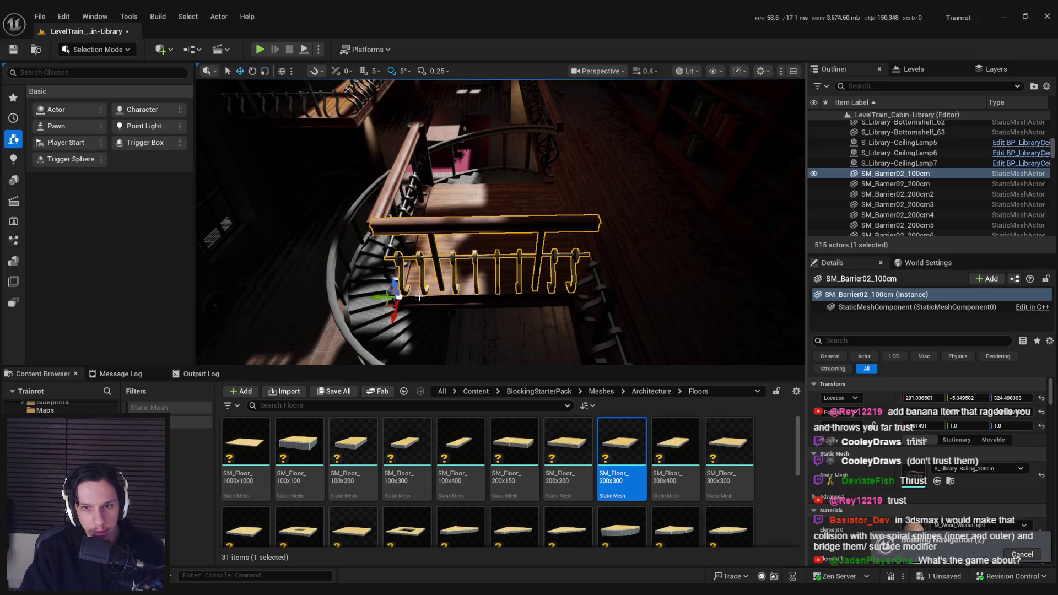
Focus the cabin floor, then fly to the spiral stairs and select SM_StairPlaneRounded_300_90d4.
{"action": "left_click", "coordinate": [523, 314]}
{"action": "key", "text": "f"}
{"action": "left_click_drag", "start_coordinate": [524, 314], "coordinate": [496, 277]}
{"action": "left_click", "coordinate": [431, 243]}
{"action": "left_click_drag", "start_coordinate": [435, 247], "coordinate": [453, 216]}
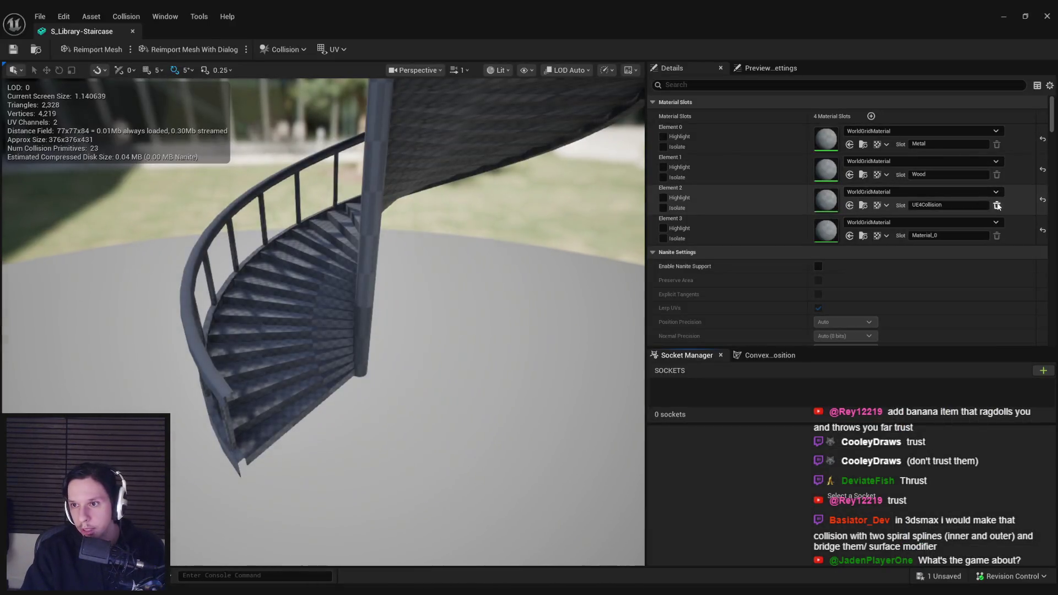
Isolate the Material_0 element to confirm it covers only the central pole, then show everything.
{"action": "left_click", "coordinate": [997, 206]}
{"action": "left_click", "coordinate": [608, 322]}
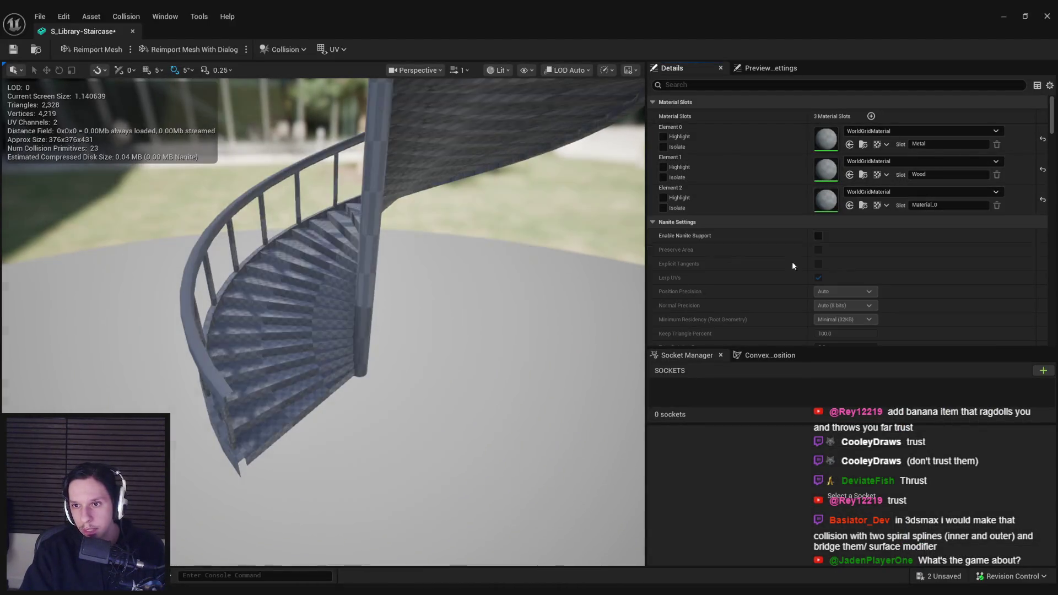
{"action": "left_click", "coordinate": [663, 207]}
{"action": "left_click", "coordinate": [663, 208]}
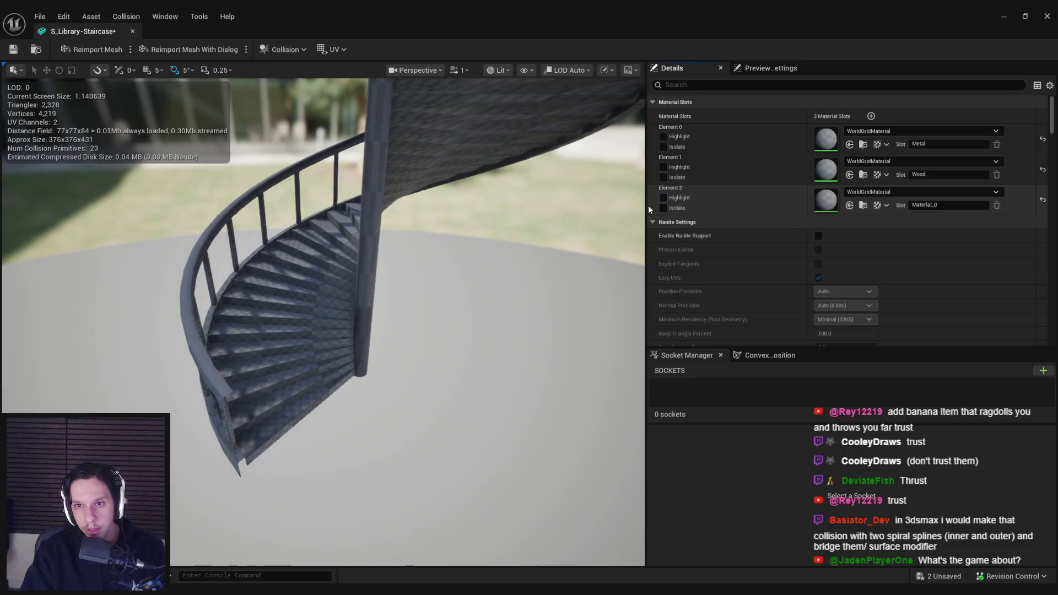
In Blender, frame Library-Staircase and browse materials filtered to 'meta' for the pole.
{"action": "key", "text": "alt+Tab"}
{"action": "key", "text": "KP_Decimal"}
{"action": "left_click", "coordinate": [905, 338]}
{"action": "left_click", "coordinate": [905, 338]}
{"action": "key", "text": "alt+Tab"}
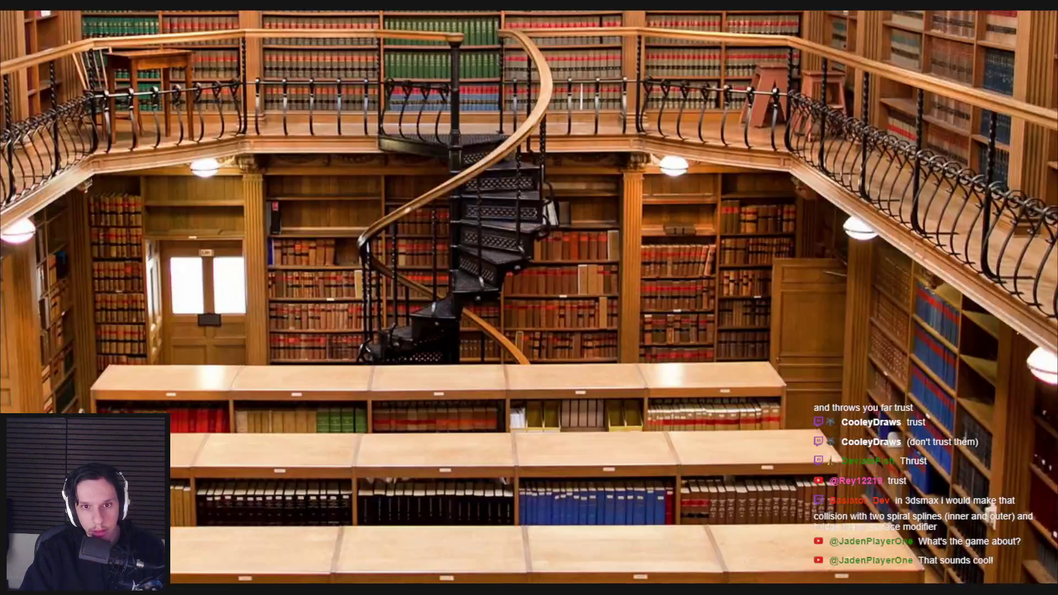
{"action": "key", "text": "alt+Tab"}
{"action": "left_click", "coordinate": [905, 338]}
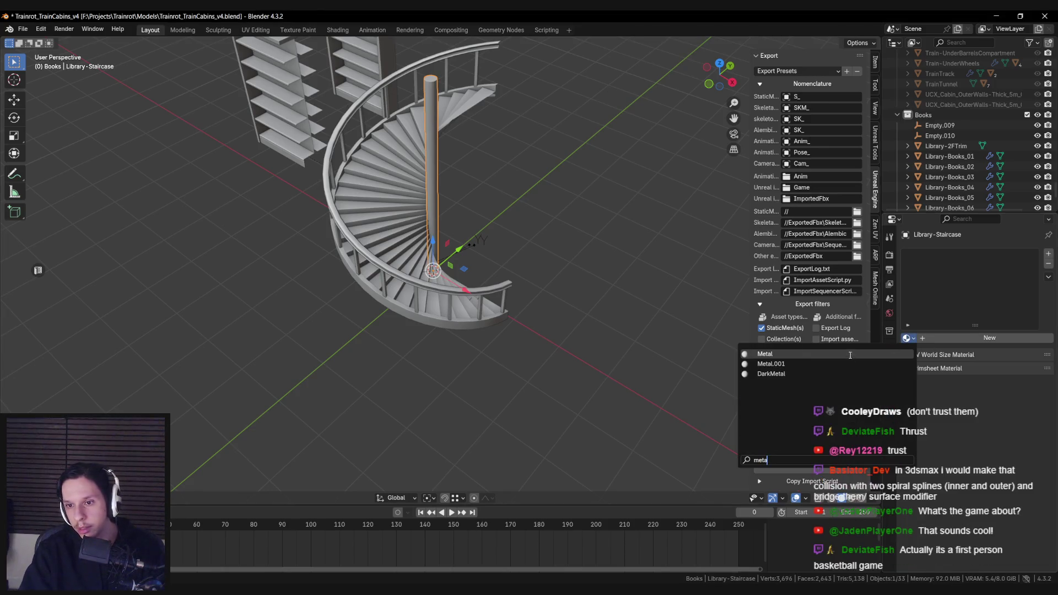
Re-project the central pole's UVs with Cube Projection in Edit Mode.
{"action": "key", "text": "Tab"}
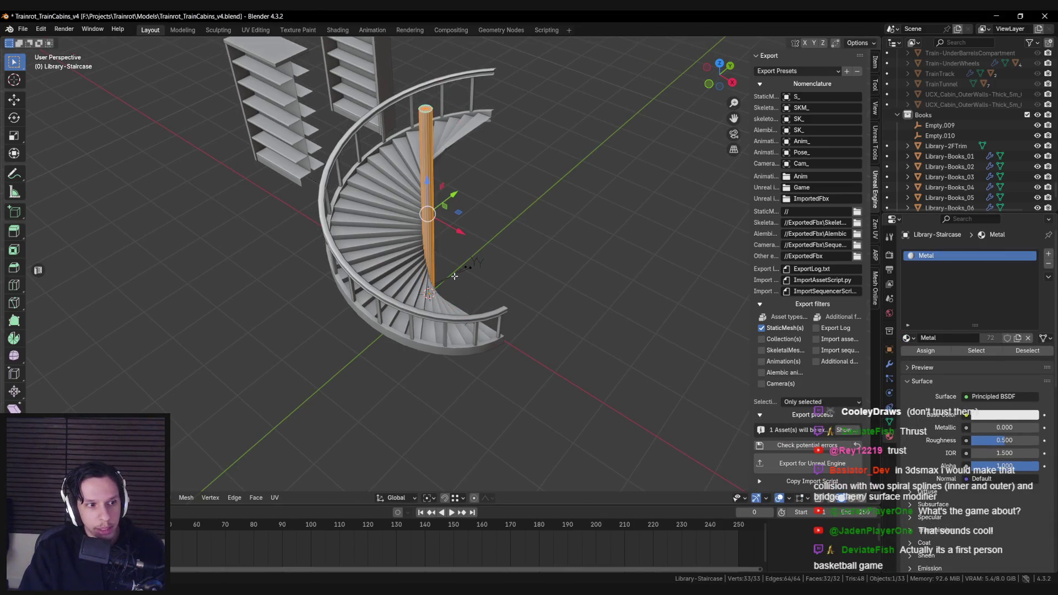
{"action": "key", "text": "u"}
{"action": "mouse_move", "coordinate": [438, 276]}
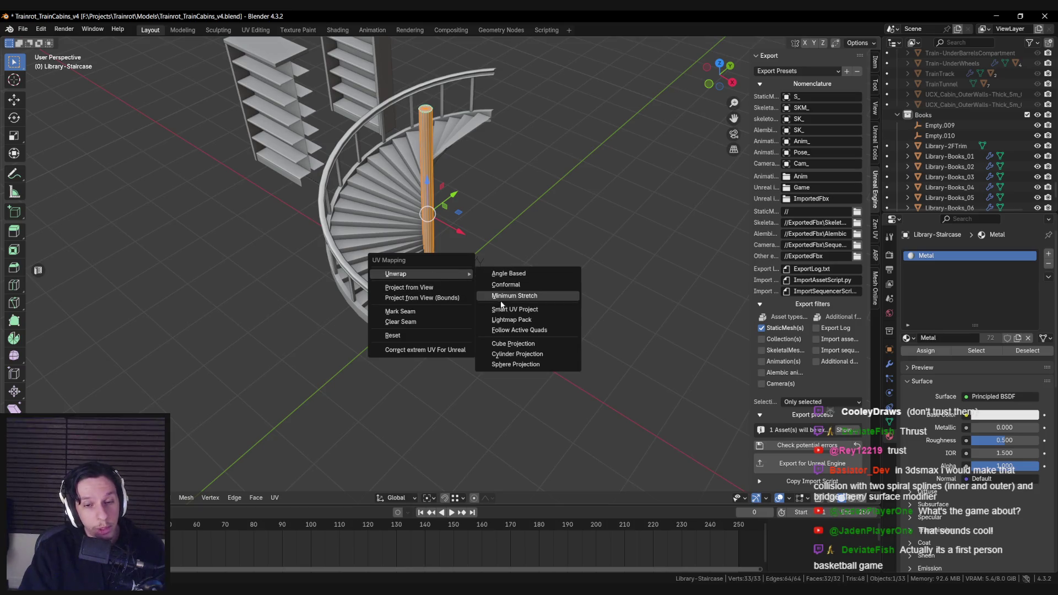
{"action": "left_click", "coordinate": [511, 320]}
{"action": "left_click", "coordinate": [564, 390]}
{"action": "key", "text": "u"}
{"action": "mouse_move", "coordinate": [481, 282]}
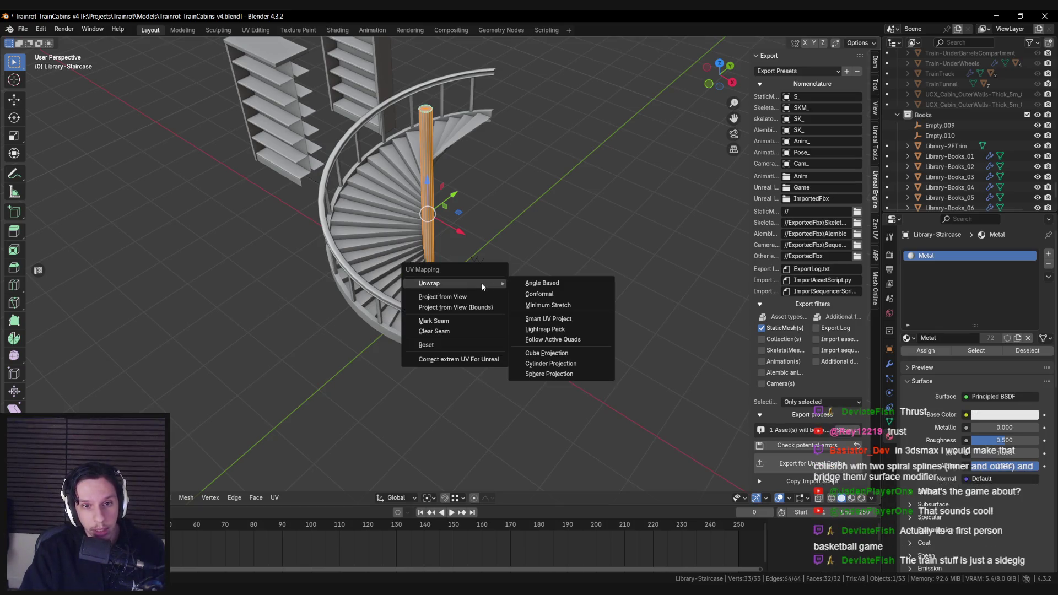
{"action": "left_click", "coordinate": [557, 354]}
{"action": "key", "text": "Tab"}
Cube-project the bottom stair end section's UVs, then save the Blender file.
{"action": "left_click", "coordinate": [408, 317]}
{"action": "scroll", "coordinate": [394, 353], "scroll_direction": "up", "scroll_amount": 2}
{"action": "scroll", "coordinate": [394, 357], "scroll_direction": "down", "scroll_amount": 3}
{"action": "key", "text": "Tab"}
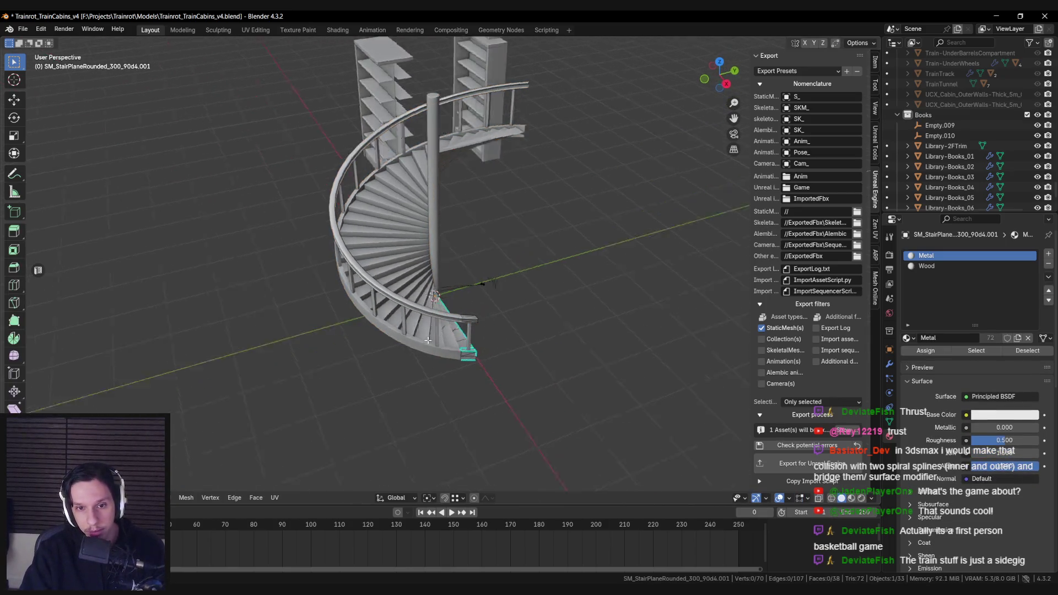
{"action": "scroll", "coordinate": [548, 329], "scroll_direction": "up", "scroll_amount": 3}
{"action": "scroll", "coordinate": [548, 329], "scroll_direction": "up", "scroll_amount": 2}
{"action": "key", "text": "u"}
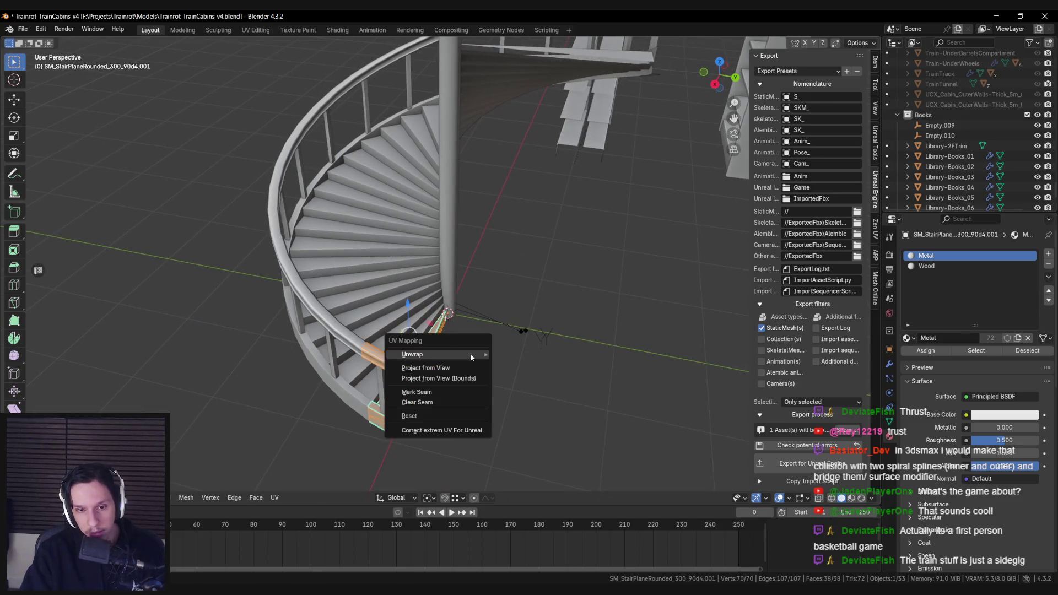
{"action": "mouse_move", "coordinate": [478, 354]}
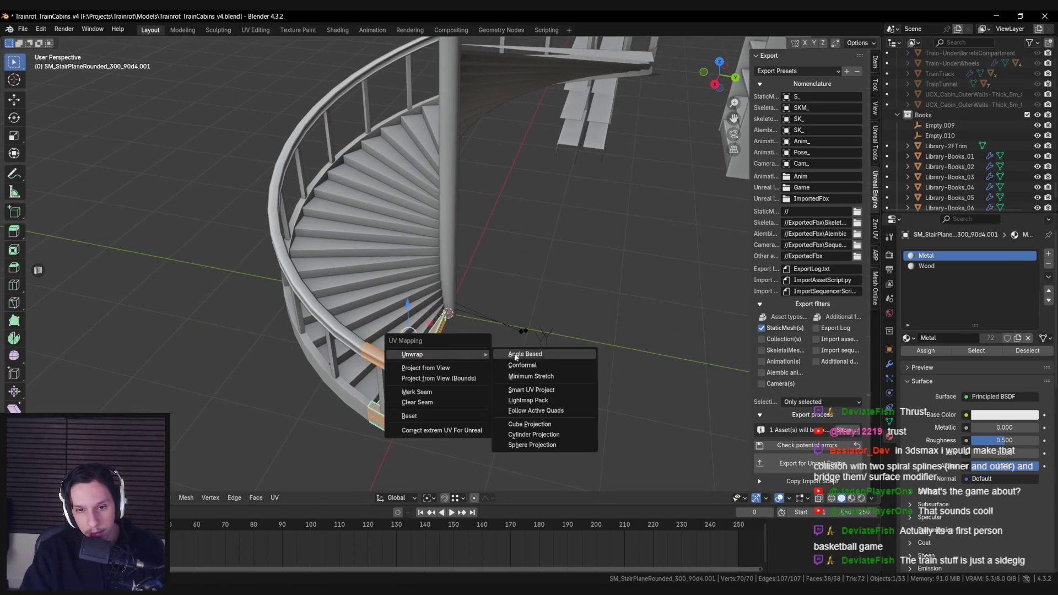
{"action": "left_click", "coordinate": [554, 425]}
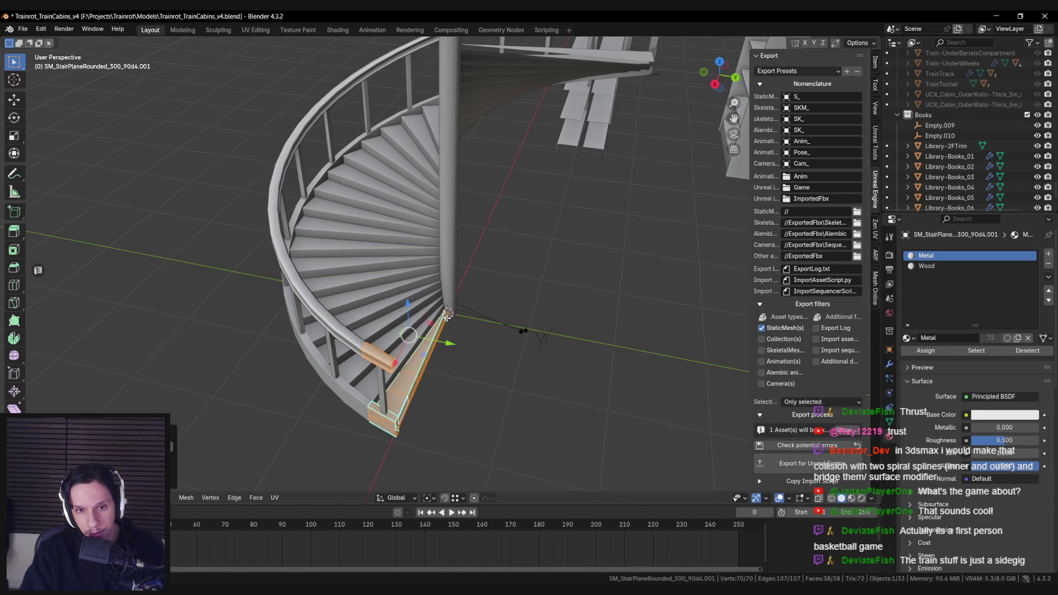
{"action": "scroll", "coordinate": [448, 315], "scroll_direction": "down", "scroll_amount": 3}
{"action": "key", "text": "Tab"}
{"action": "key", "text": "ctrl+s"}
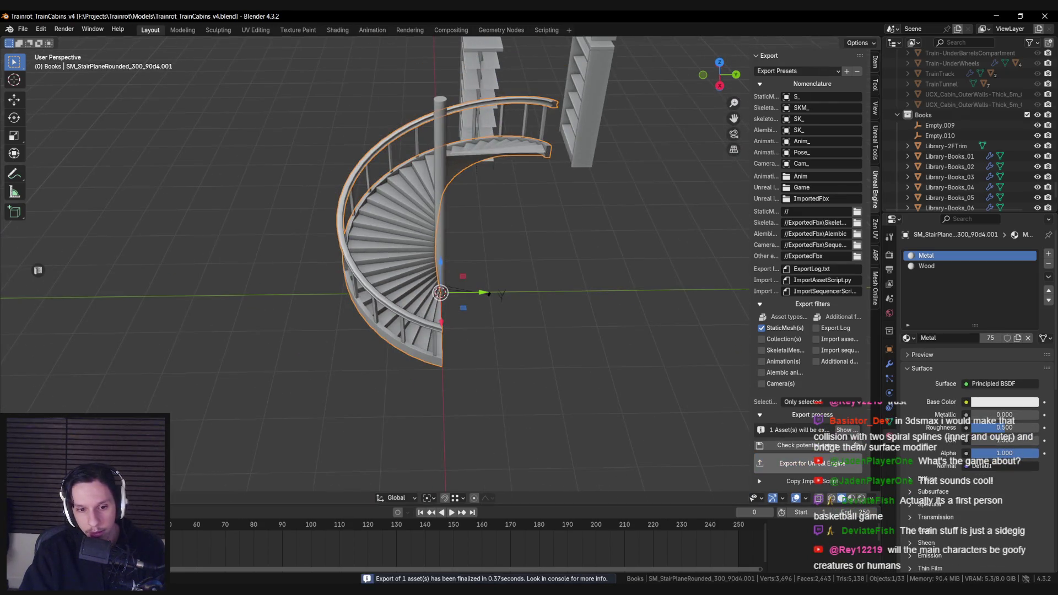
{"action": "left_click", "coordinate": [380, 546]}
Reimport the staircase mesh and assign M_Wood_WalnutLight to its Wood slot.
{"action": "left_click", "coordinate": [86, 51]}
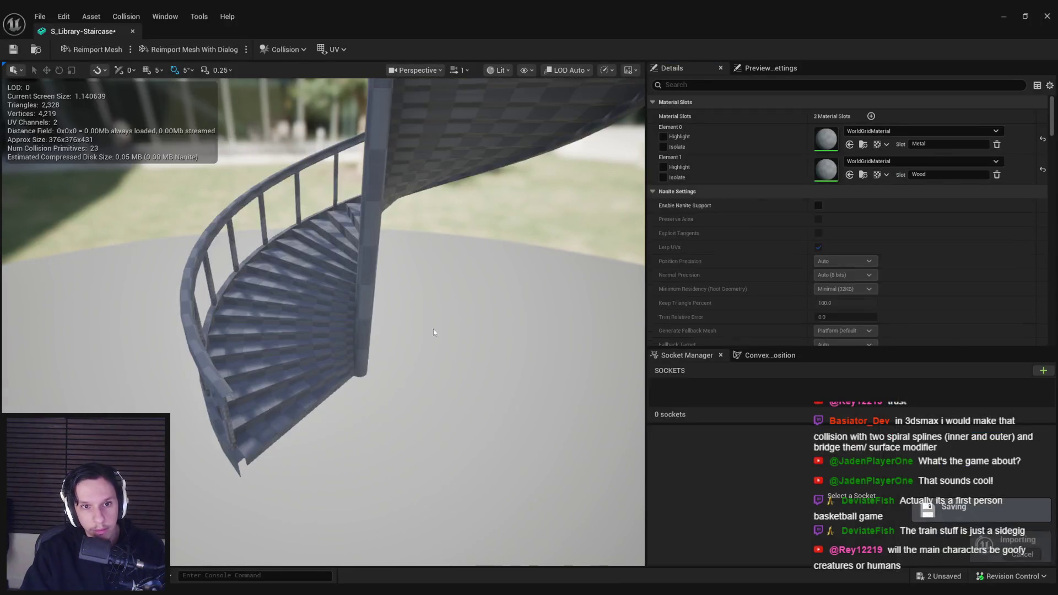
{"action": "left_click_drag", "start_coordinate": [439, 279], "coordinate": [496, 276]}
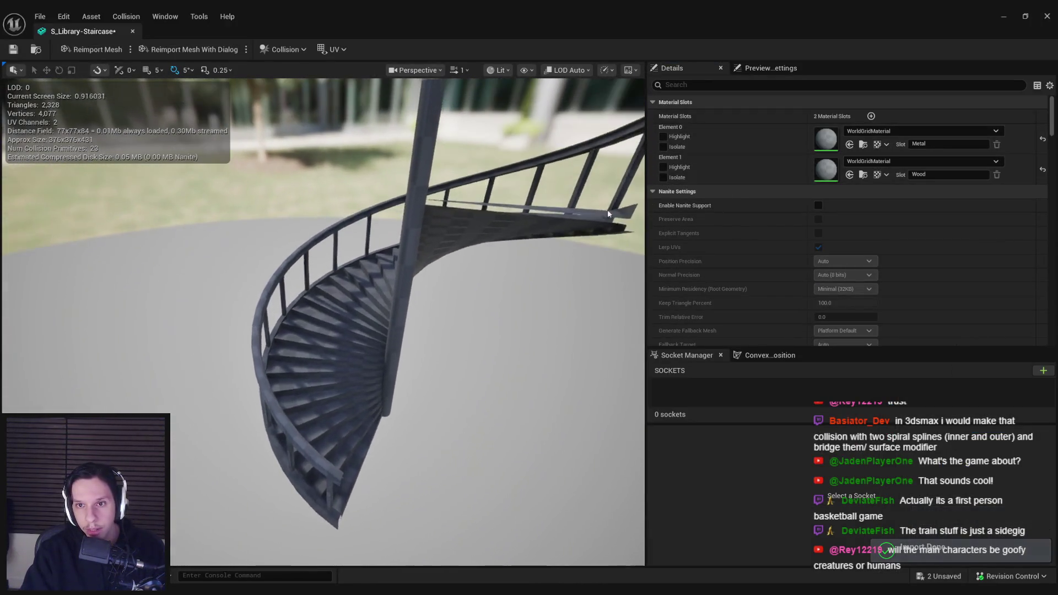
{"action": "left_click", "coordinate": [863, 162]}
{"action": "type", "text": "od"}
{"action": "left_click", "coordinate": [914, 343]}
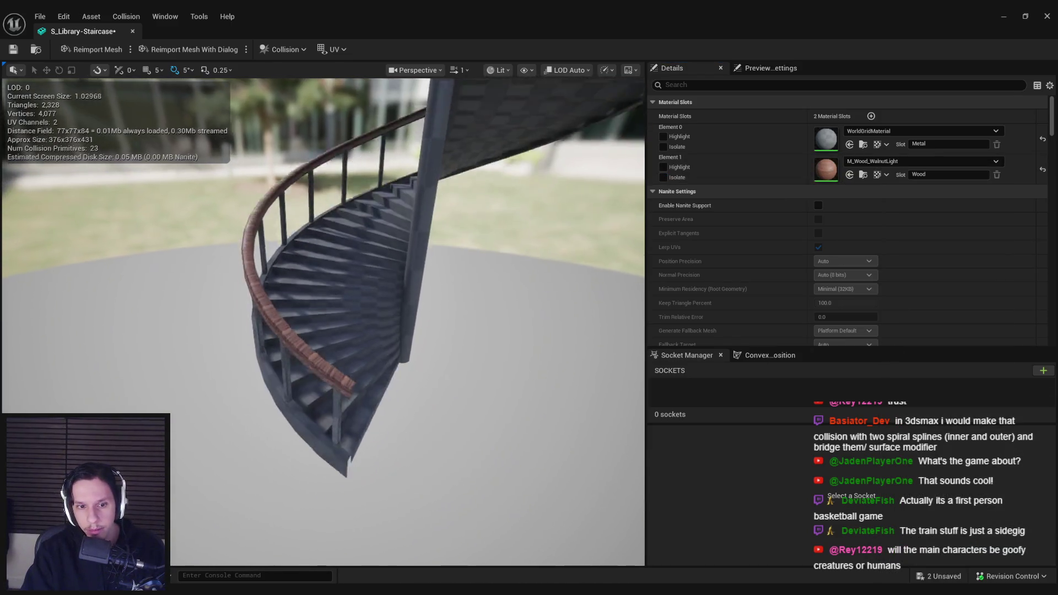
{"action": "scroll", "coordinate": [405, 411], "scroll_direction": "up", "scroll_amount": 5}
{"action": "key", "text": "alt+Tab"}
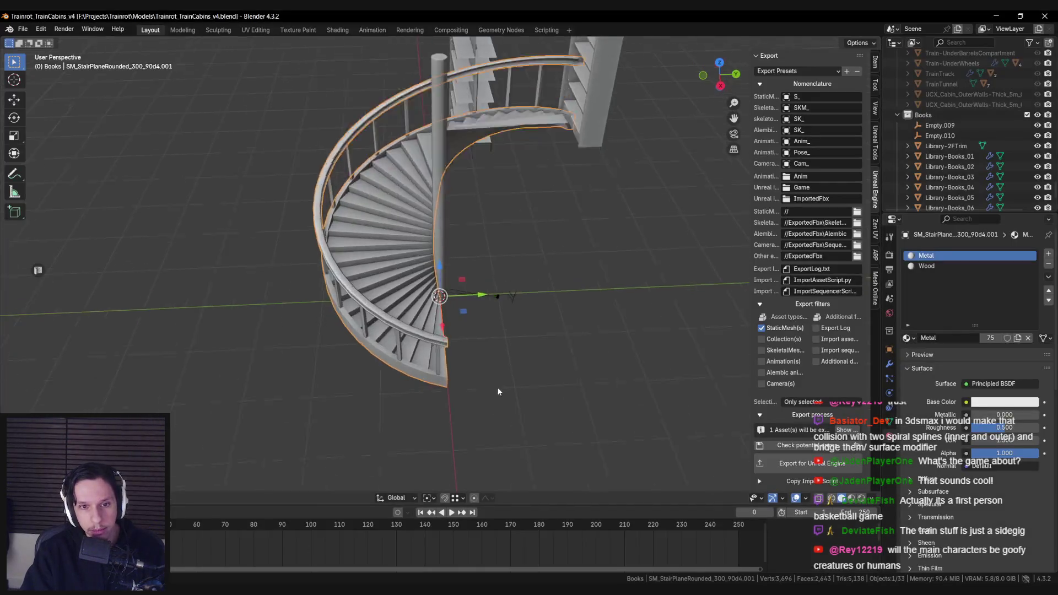
With the UV editor shown, cube-project the seam-bounded handrail piece's UVs.
{"action": "key", "text": "ctrl+space"}
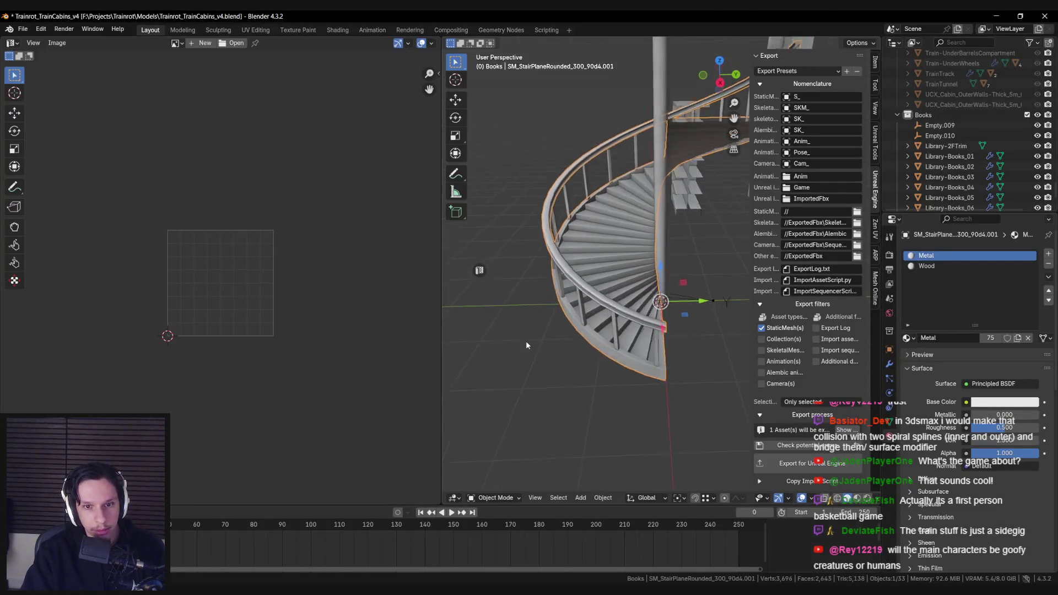
{"action": "key", "text": "Tab"}
{"action": "key", "text": "ctrl+l"}
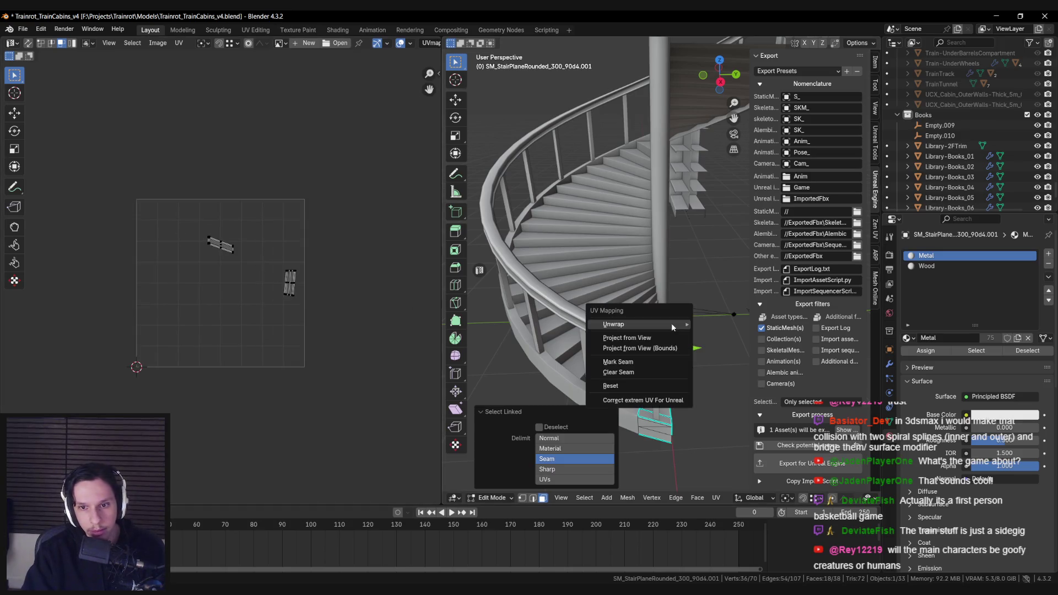
{"action": "mouse_move", "coordinate": [637, 325]}
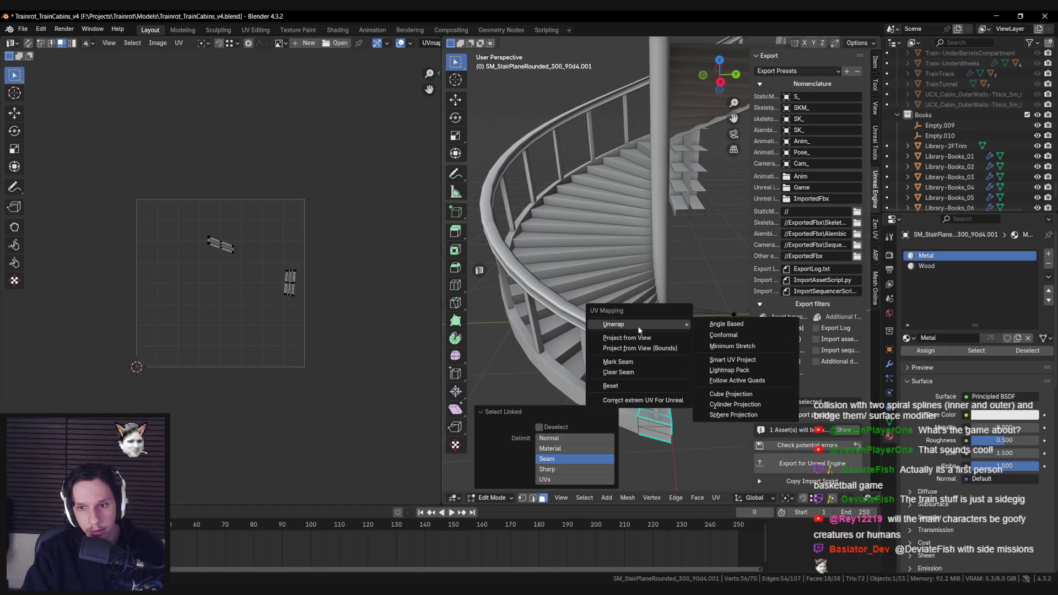
{"action": "left_click", "coordinate": [731, 393]}
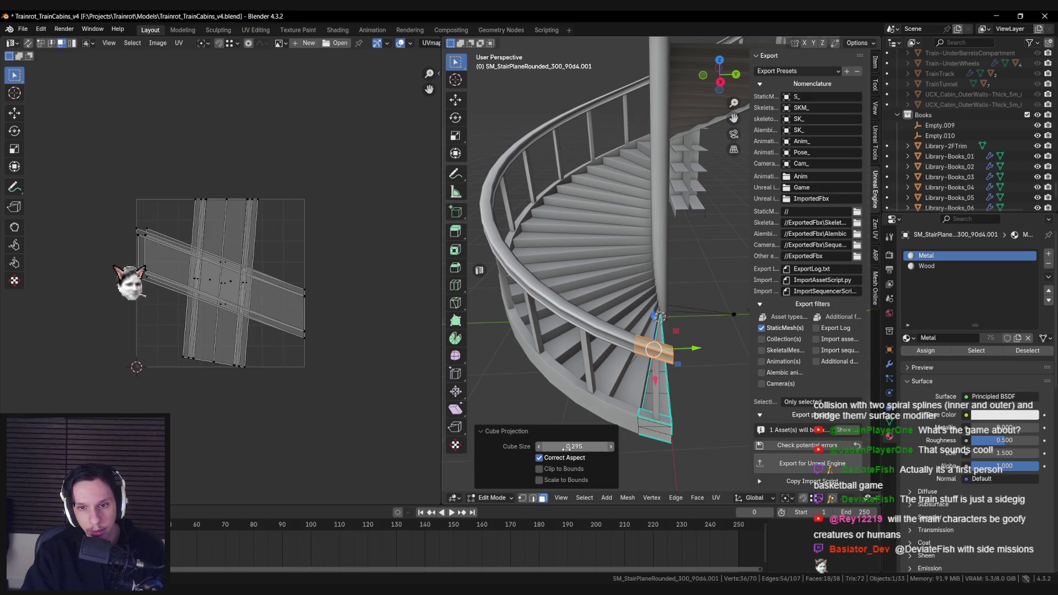
{"action": "scroll", "coordinate": [275, 338], "scroll_direction": "up", "scroll_amount": 4}
{"action": "scroll", "coordinate": [275, 339], "scroll_direction": "down", "scroll_amount": 2}
Try Zen UV's world-axis alignment on all handrail UVs, then undo it.
{"action": "key", "text": "a"}
{"action": "key", "text": "n"}
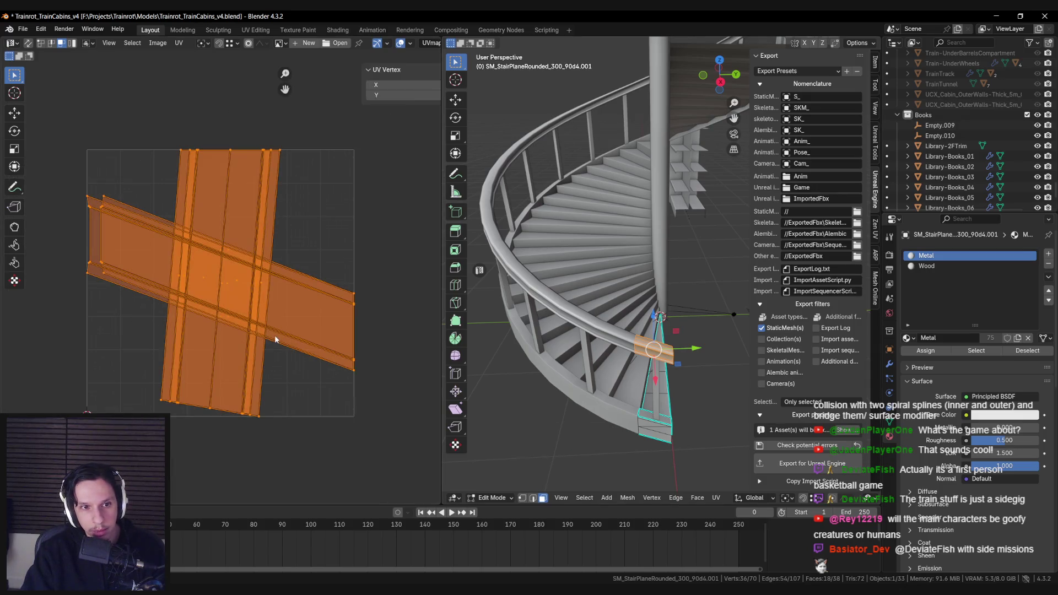
{"action": "left_click", "coordinate": [434, 110]}
{"action": "left_click", "coordinate": [435, 159]}
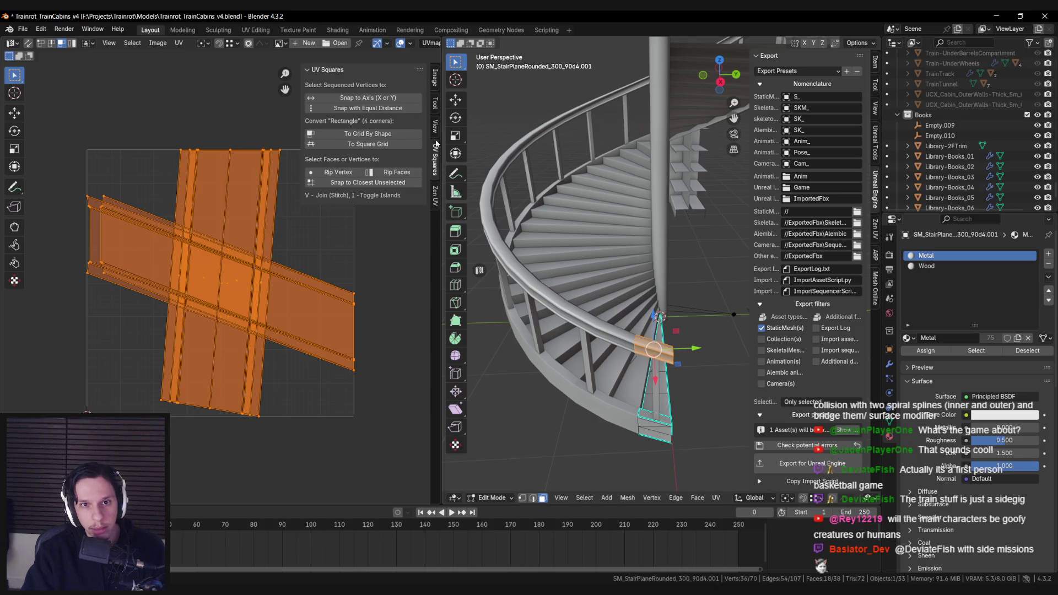
{"action": "left_click", "coordinate": [436, 190]}
{"action": "left_click", "coordinate": [310, 125]}
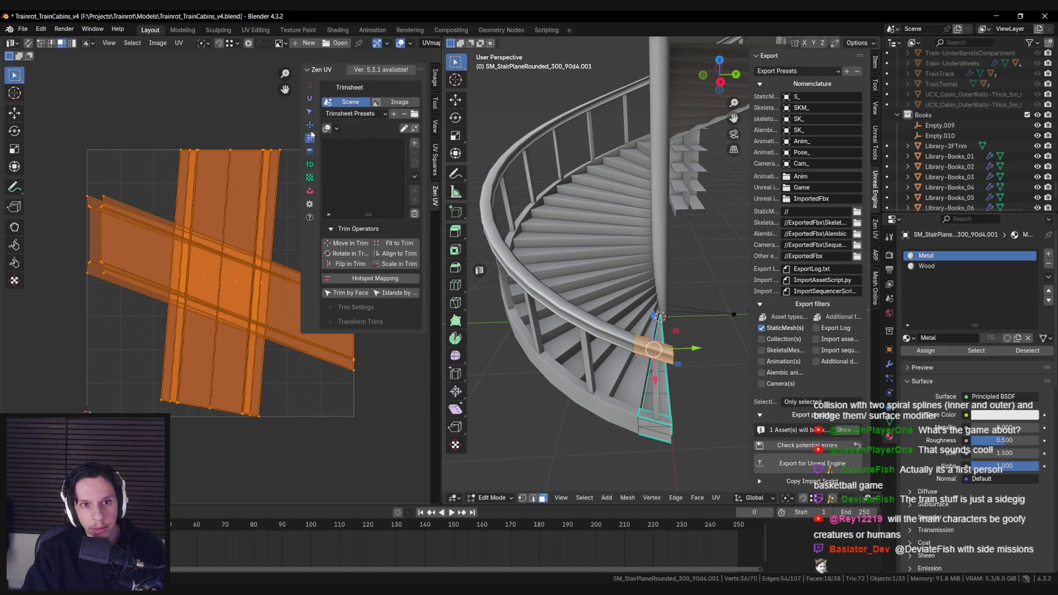
{"action": "left_click", "coordinate": [350, 113]}
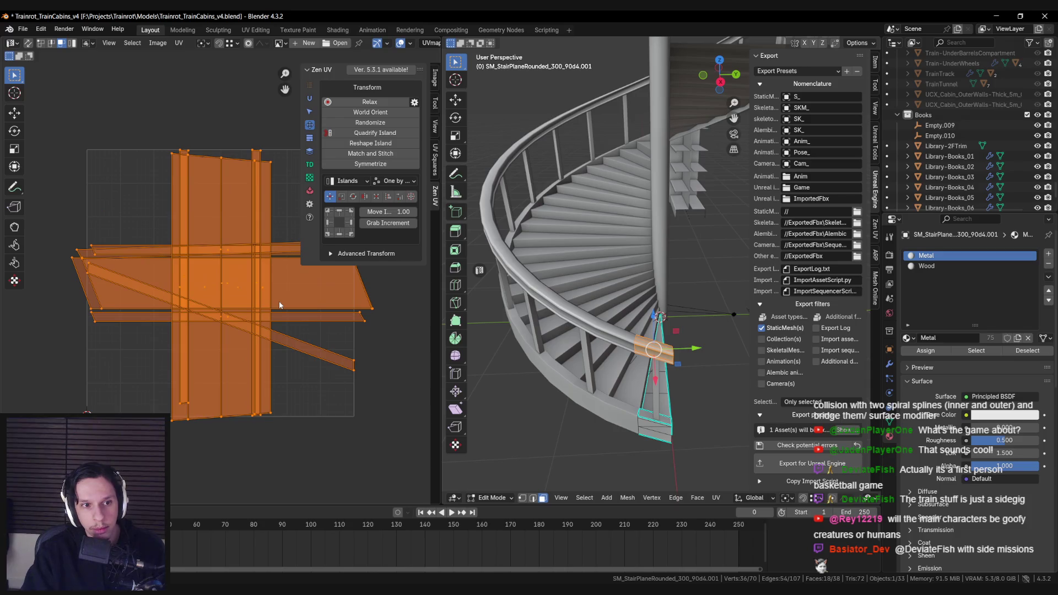
{"action": "key", "text": "ctrl+z"}
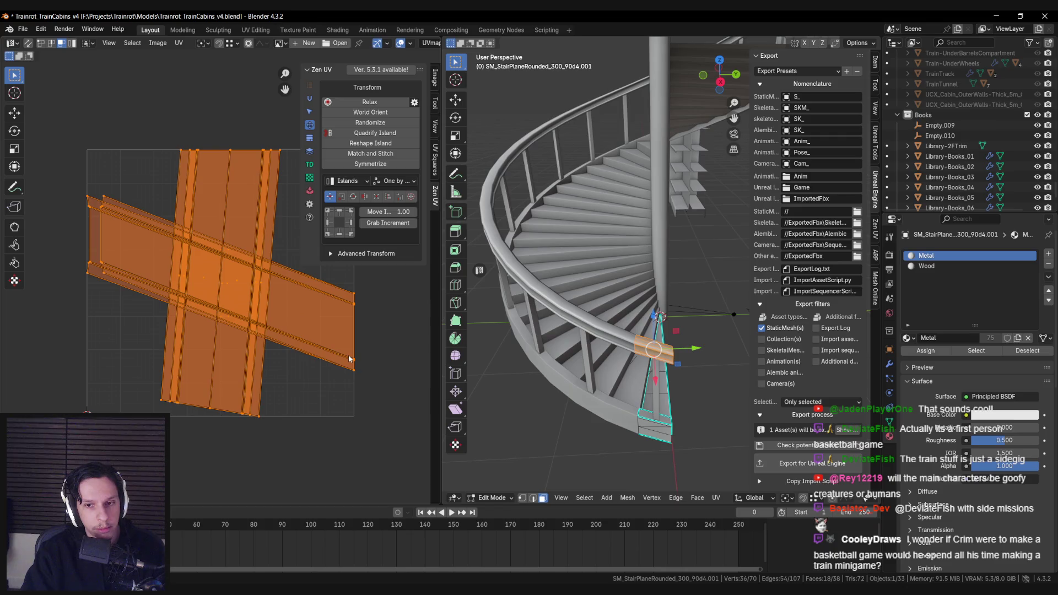
Mark a UV seam on a handrail edge and unwrap the piece angle-based.
{"action": "key", "text": "KP_Decimal"}
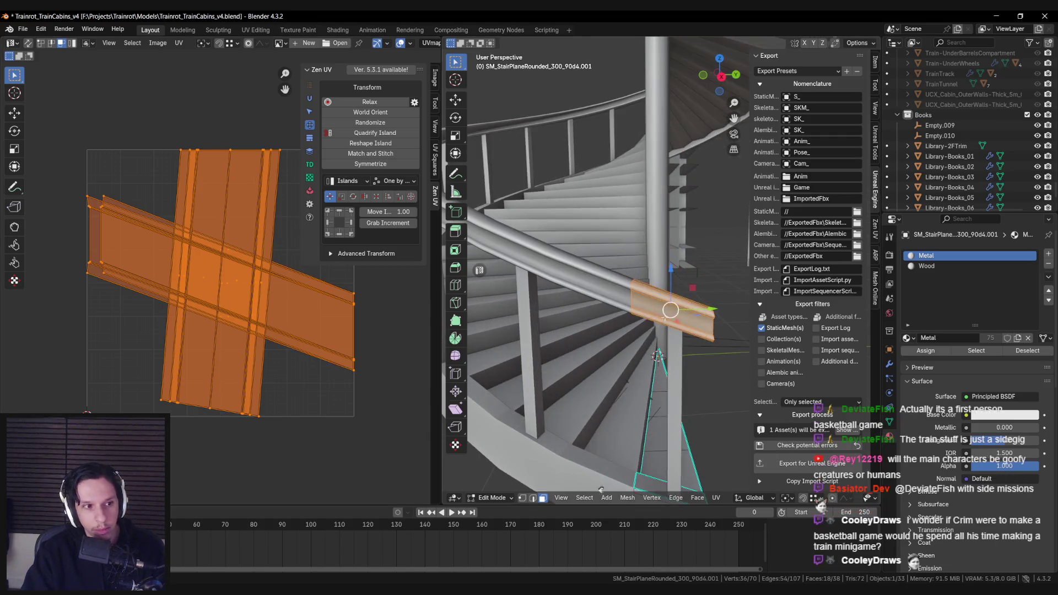
{"action": "left_click", "coordinate": [669, 318]}
{"action": "key", "text": "ctrl+e"}
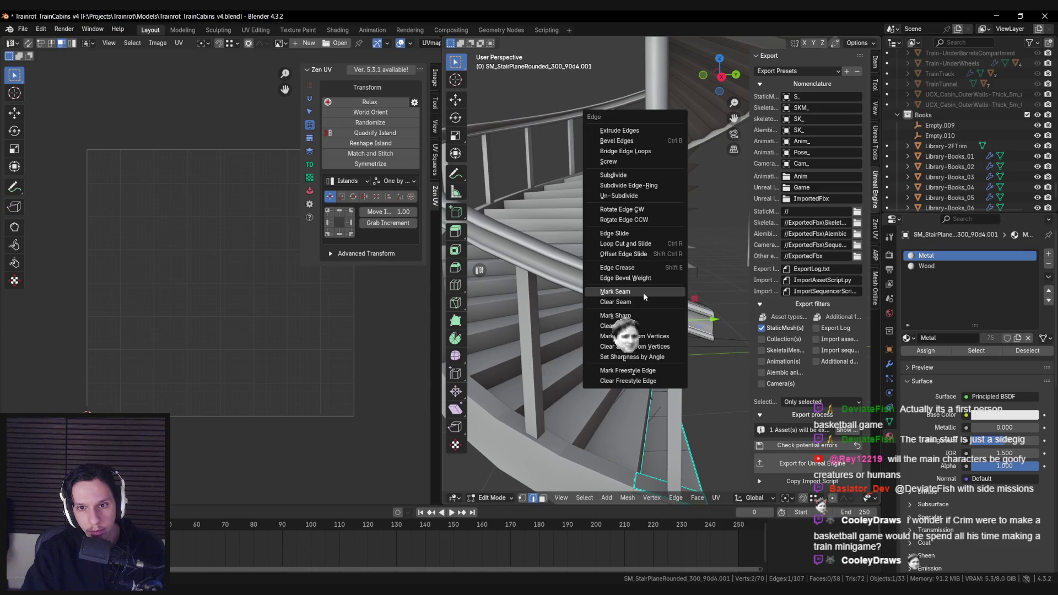
{"action": "left_click", "coordinate": [642, 292]}
{"action": "key", "text": "ctrl+l"}
{"action": "key", "text": "u"}
{"action": "mouse_move", "coordinate": [647, 314]}
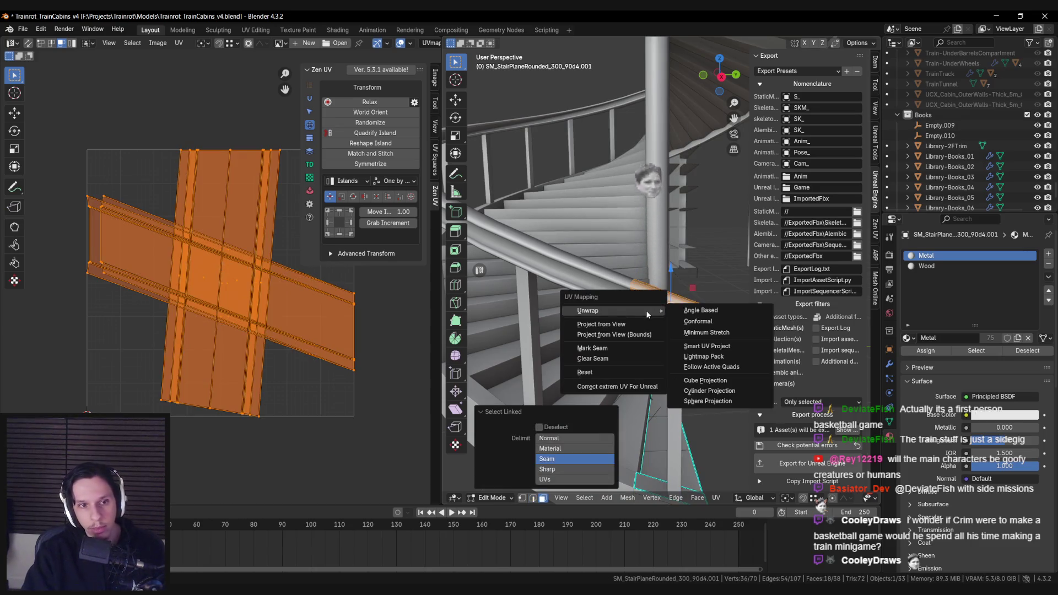
{"action": "key", "text": "u"}
{"action": "mouse_move", "coordinate": [692, 306]}
{"action": "left_click", "coordinate": [749, 310]}
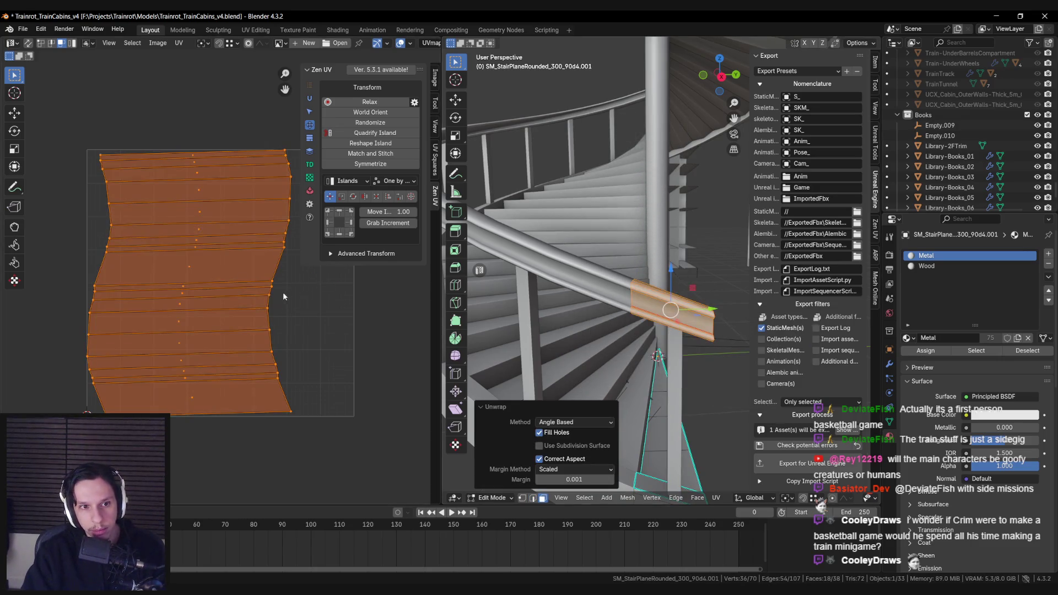
Move and scale down the railing UV islands, then save and export the staircase.
{"action": "left_click", "coordinate": [185, 279], "text": "shift"}
{"action": "key", "text": "r"}
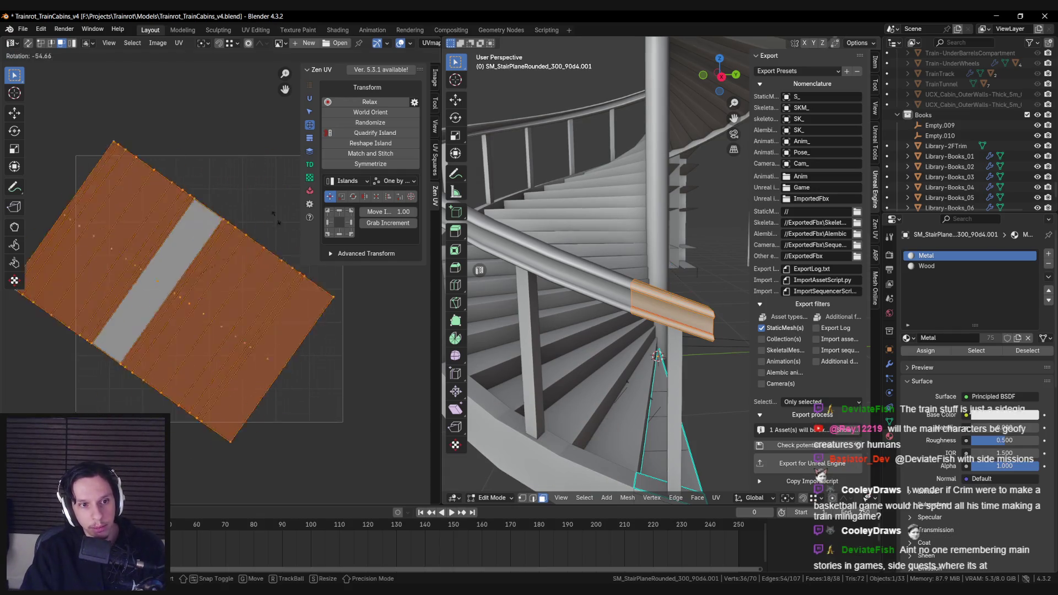
{"action": "key", "text": "Escape"}
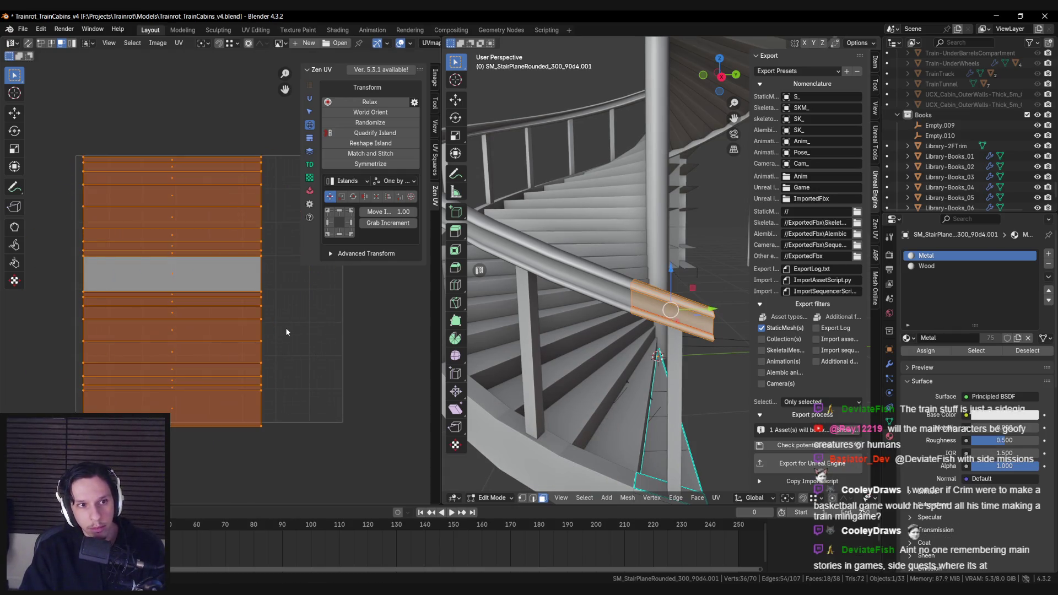
{"action": "key", "text": "g"}
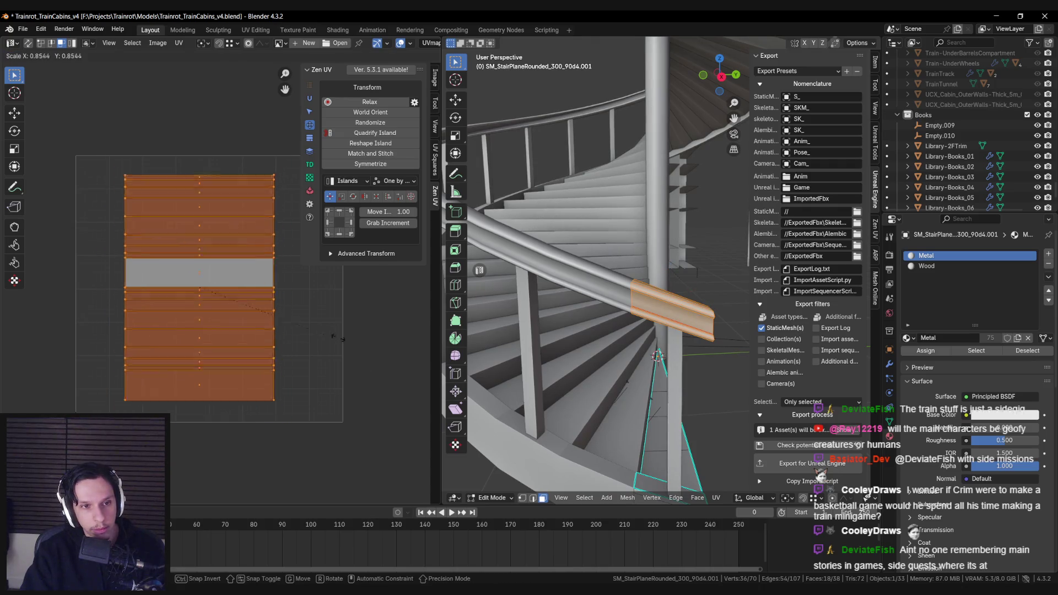
{"action": "key", "text": "Escape"}
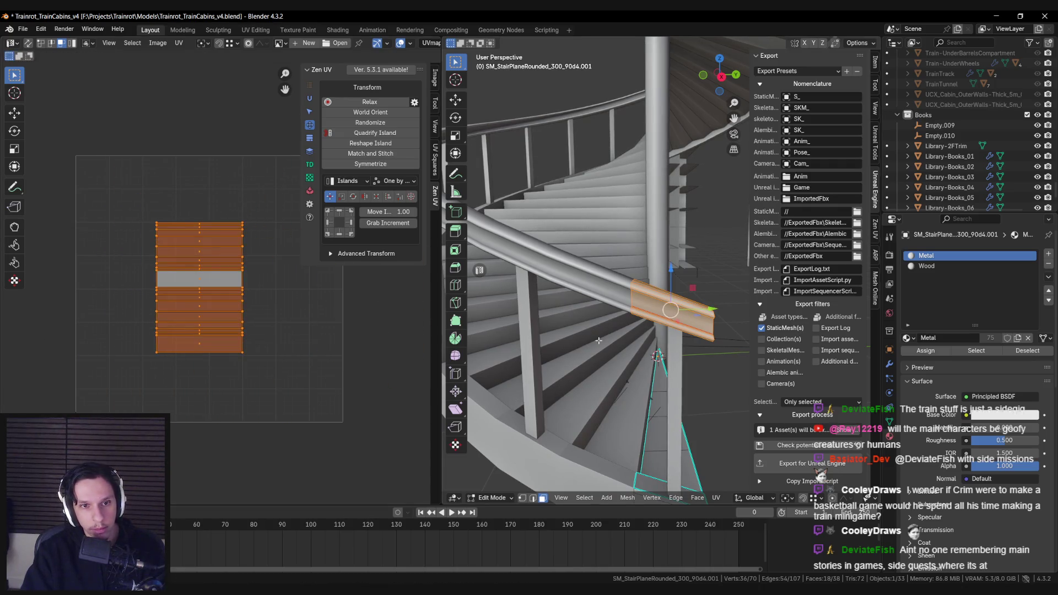
{"action": "key", "text": "Tab"}
{"action": "scroll", "coordinate": [595, 270], "scroll_direction": "down", "scroll_amount": 5}
{"action": "key", "text": "ctrl+s"}
{"action": "key", "text": "alt+Tab"}
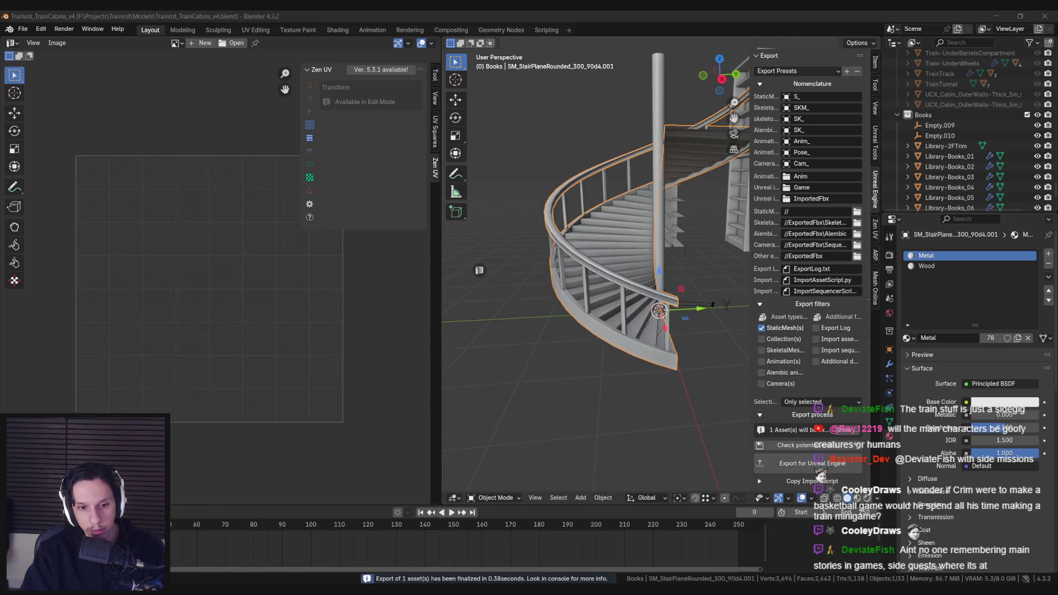
Reimport S_Library-Staircase, check the walnut handrail texture, and save the asset.
{"action": "left_click", "coordinate": [98, 51]}
{"action": "scroll", "coordinate": [328, 398], "scroll_direction": "down", "scroll_amount": 5}
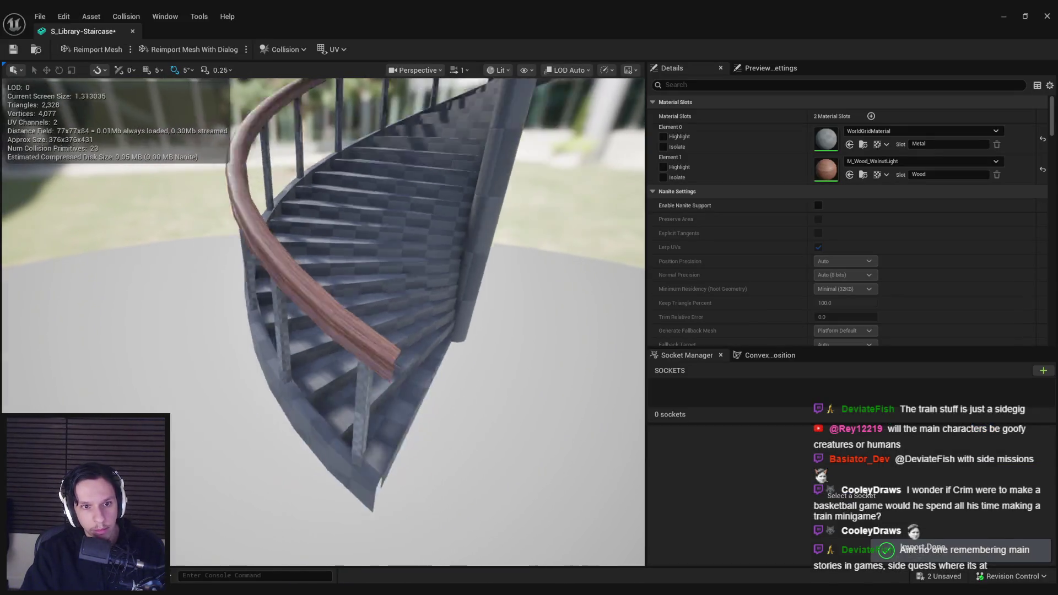
{"action": "key", "text": "alt+Tab"}
{"action": "key", "text": "Tab"}
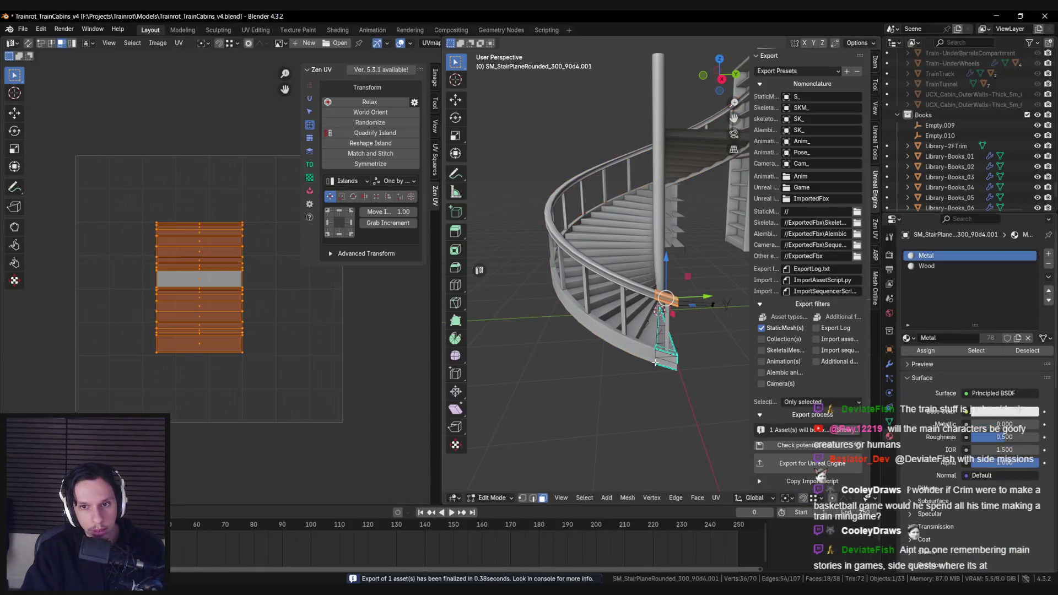
{"action": "key", "text": "Tab"}
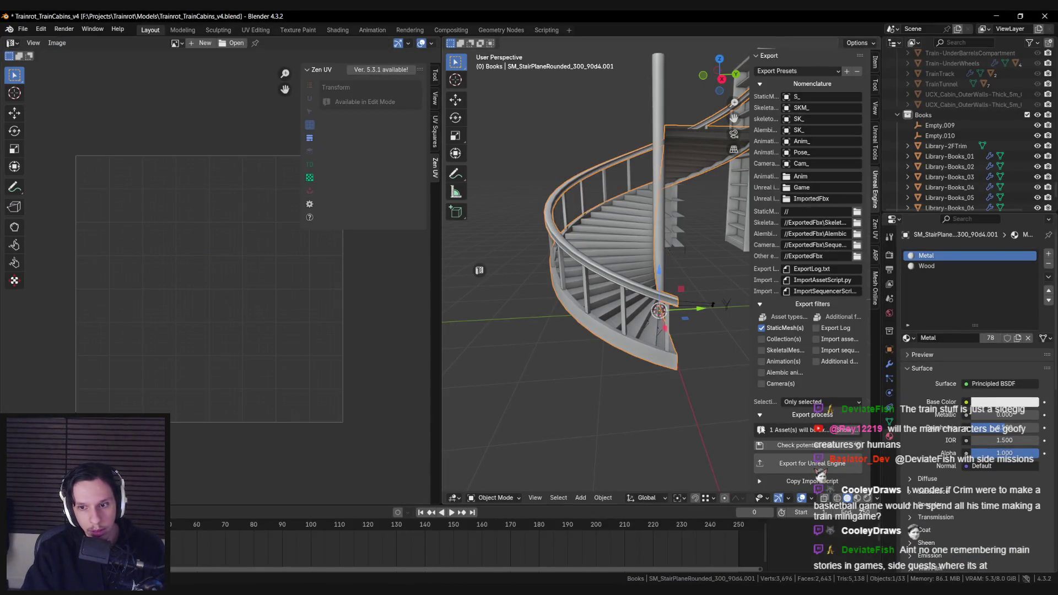
{"action": "key", "text": "alt+Tab"}
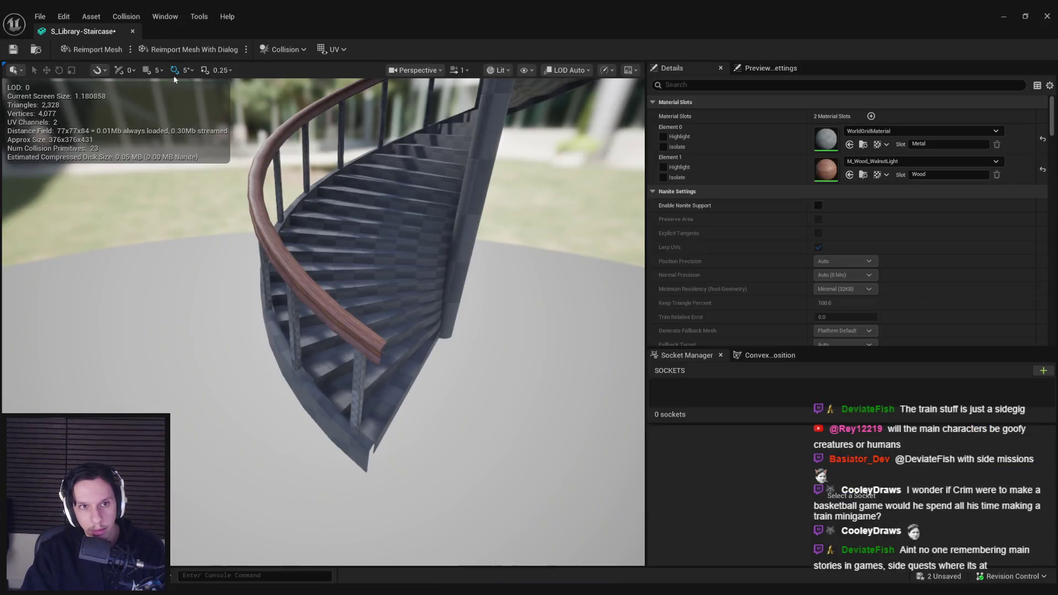
{"action": "mouse_move", "coordinate": [351, 321]}
{"action": "left_mouse_down"}
{"action": "mouse_move", "coordinate": [330, 309]}
{"action": "mouse_move", "coordinate": [351, 320]}
{"action": "left_mouse_up"}
{"action": "key", "text": "ctrl+s"}
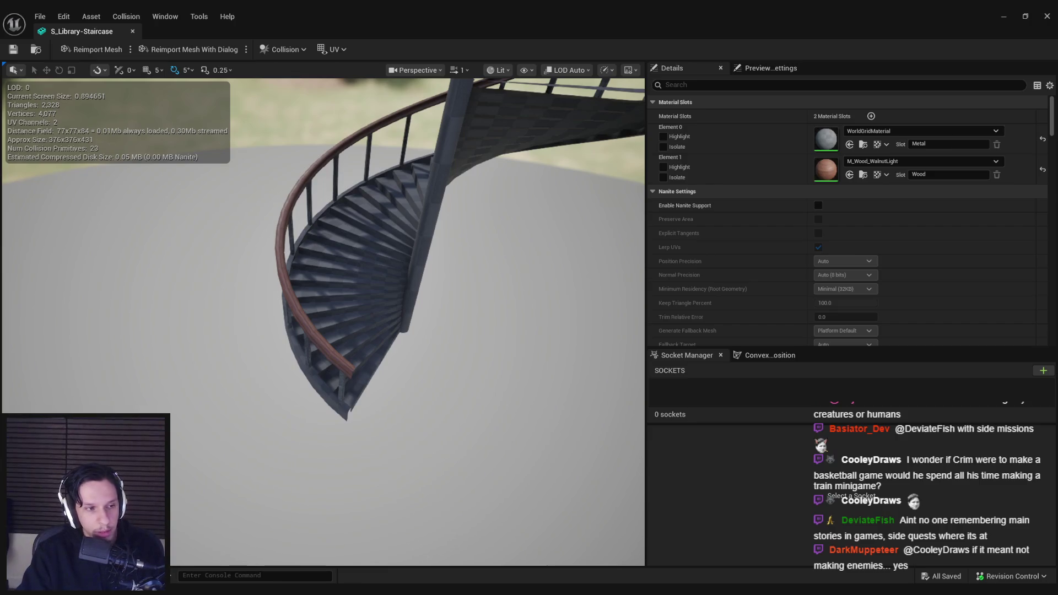
{"action": "mouse_move", "coordinate": [321, 589]}
{"action": "mouse_move", "coordinate": [331, 276]}
{"action": "left_mouse_down"}
{"action": "mouse_move", "coordinate": [338, 325]}
{"action": "mouse_move", "coordinate": [364, 309]}
{"action": "mouse_move", "coordinate": [352, 320]}
{"action": "mouse_move", "coordinate": [342, 330]}
{"action": "mouse_move", "coordinate": [297, 308]}
{"action": "mouse_move", "coordinate": [320, 286]}
{"action": "mouse_move", "coordinate": [347, 347]}
{"action": "left_mouse_up"}
Assign ML_TestMat-MetalDark to the staircase's Metal slot, replacing ML_TestMat-Metal.
{"action": "left_click", "coordinate": [863, 132]}
{"action": "type", "text": "meta"}
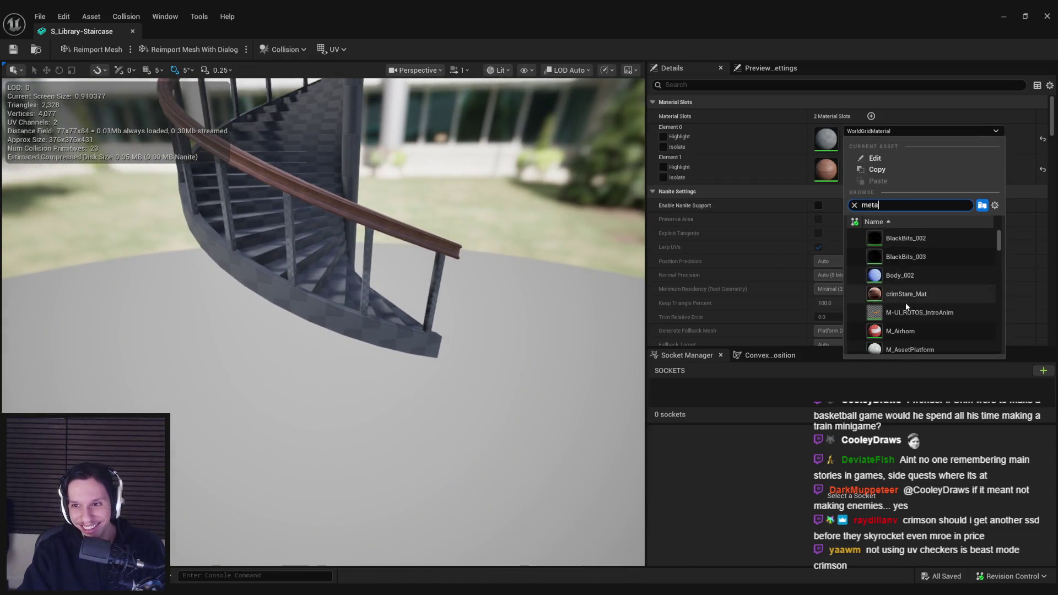
{"action": "scroll", "coordinate": [927, 302], "scroll_direction": "down", "scroll_amount": 2}
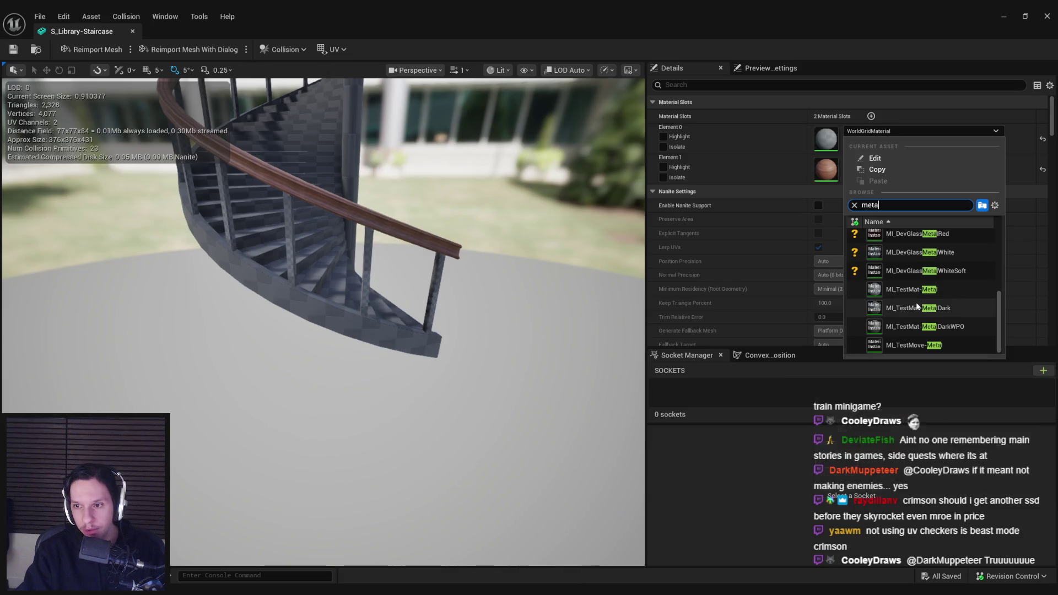
{"action": "left_click", "coordinate": [913, 289]}
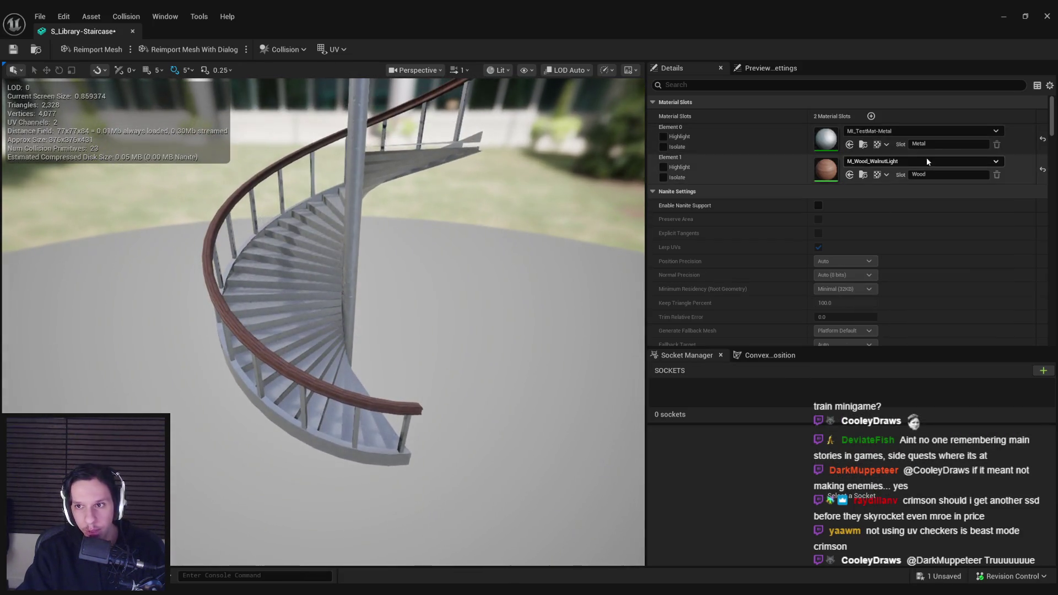
{"action": "left_click", "coordinate": [914, 131]}
{"action": "type", "text": "meta"}
{"action": "left_click", "coordinate": [925, 311]}
Inspect the darker metal steps, then close the mesh editor back to the library level.
{"action": "mouse_move", "coordinate": [485, 298]}
{"action": "left_mouse_down"}
{"action": "mouse_move", "coordinate": [473, 300]}
{"action": "mouse_move", "coordinate": [496, 298]}
{"action": "mouse_move", "coordinate": [485, 319]}
{"action": "mouse_move", "coordinate": [473, 309]}
{"action": "mouse_move", "coordinate": [363, 377]}
{"action": "left_mouse_up"}
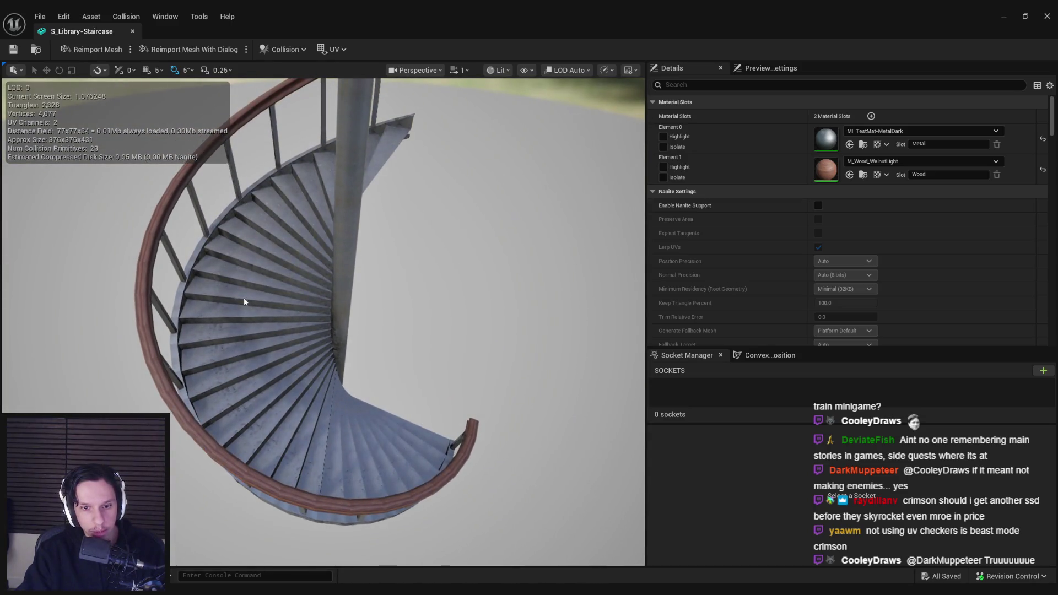
{"action": "mouse_move", "coordinate": [244, 301]}
{"action": "left_mouse_down"}
{"action": "mouse_move", "coordinate": [239, 269]}
{"action": "mouse_move", "coordinate": [325, 272]}
{"action": "mouse_move", "coordinate": [219, 228]}
{"action": "left_mouse_up"}
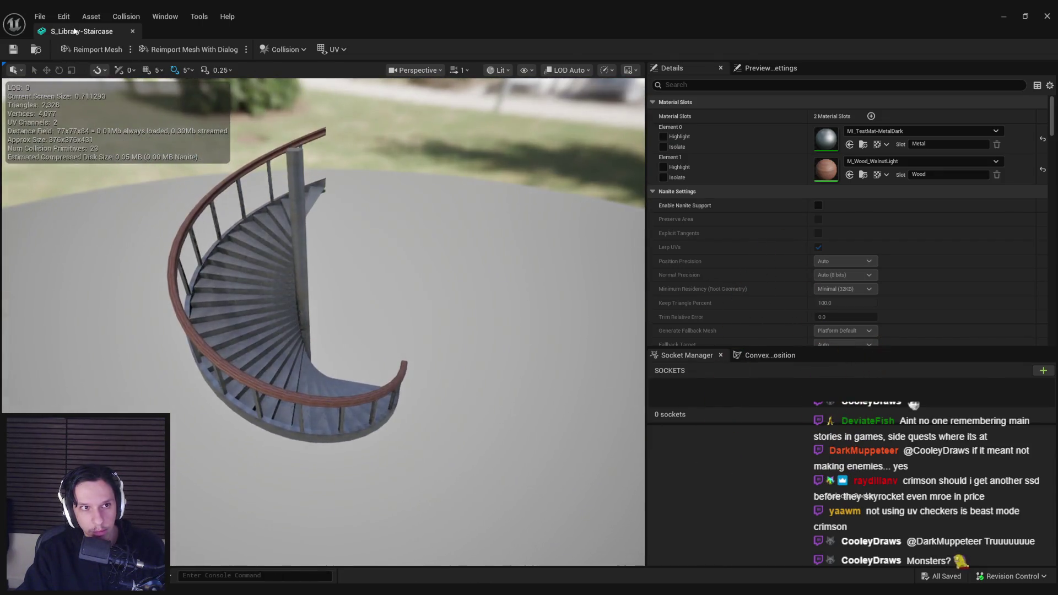
{"action": "middle_click", "coordinate": [74, 31]}
{"action": "mouse_move", "coordinate": [496, 220]}
{"action": "left_mouse_down"}
{"action": "mouse_move", "coordinate": [545, 214]}
{"action": "mouse_move", "coordinate": [545, 171]}
{"action": "mouse_move", "coordinate": [513, 209]}
{"action": "mouse_move", "coordinate": [512, 176]}
{"action": "left_mouse_up"}
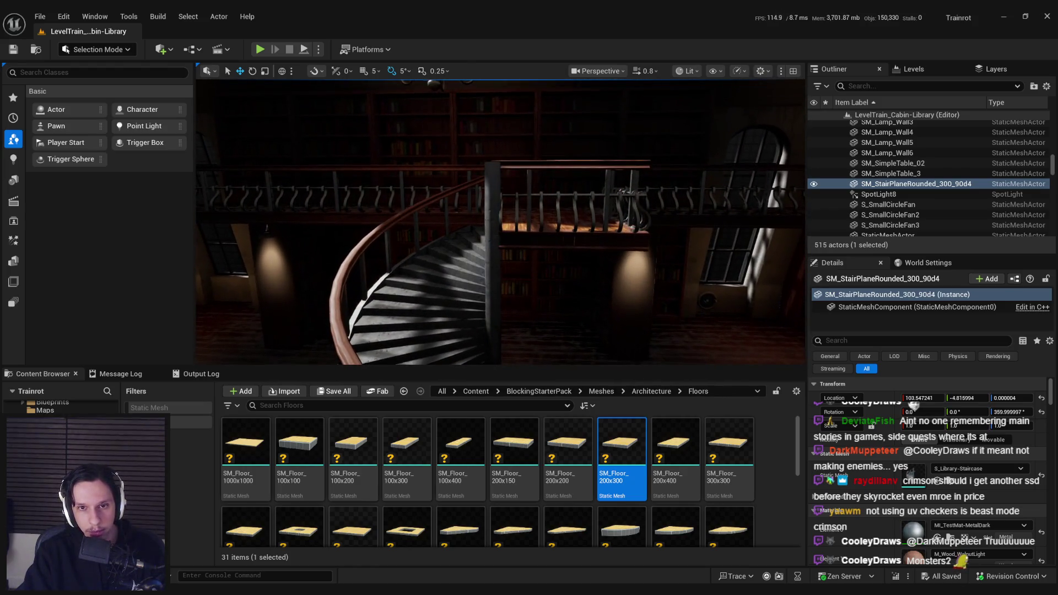
In Blender, lower the central pole's top vertices along Z.
{"action": "key", "text": "alt+Tab"}
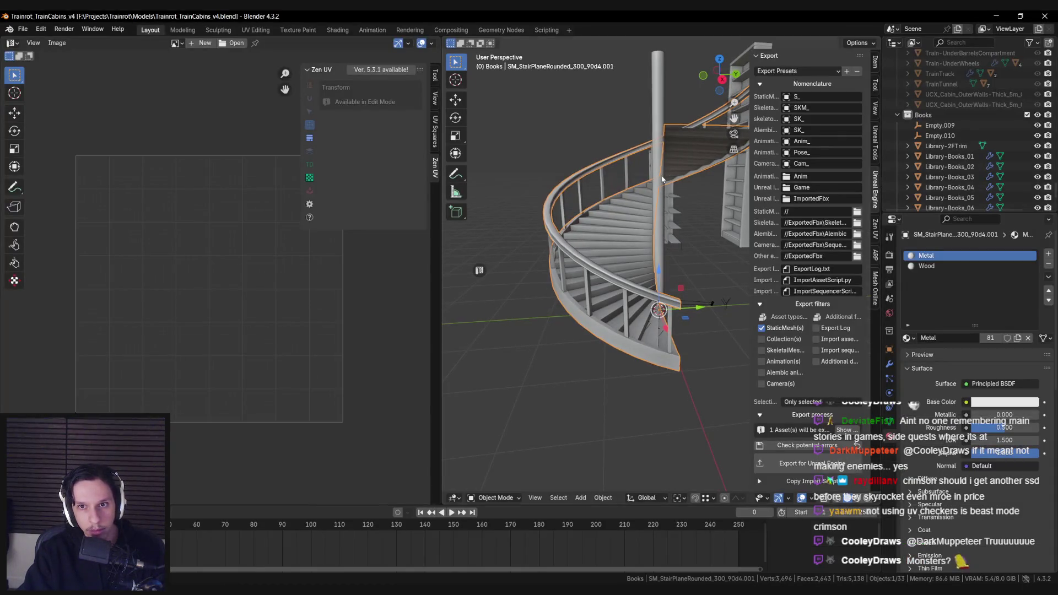
{"action": "key", "text": "alt+z"}
{"action": "mouse_move", "coordinate": [608, 154]}
{"action": "left_mouse_down"}
{"action": "mouse_move", "coordinate": [708, 223]}
{"action": "mouse_move", "coordinate": [720, 190]}
{"action": "left_mouse_up"}
{"action": "key", "text": "alt+z"}
{"action": "key", "text": "g"}
{"action": "key", "text": "z"}
{"action": "left_click", "coordinate": [710, 221]}
{"action": "key", "text": "KP_Decimal"}
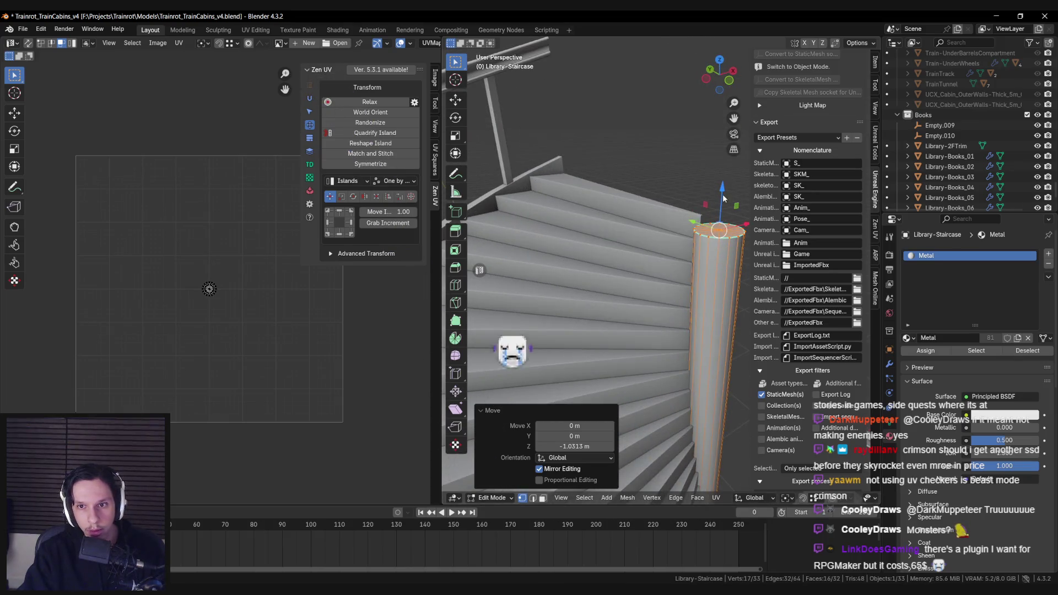
{"action": "key", "text": "g"}
{"action": "key", "text": "z"}
{"action": "left_click", "coordinate": [722, 182]}
{"action": "key", "text": "Tab"}
{"action": "scroll", "coordinate": [606, 275], "scroll_direction": "down", "scroll_amount": 5}
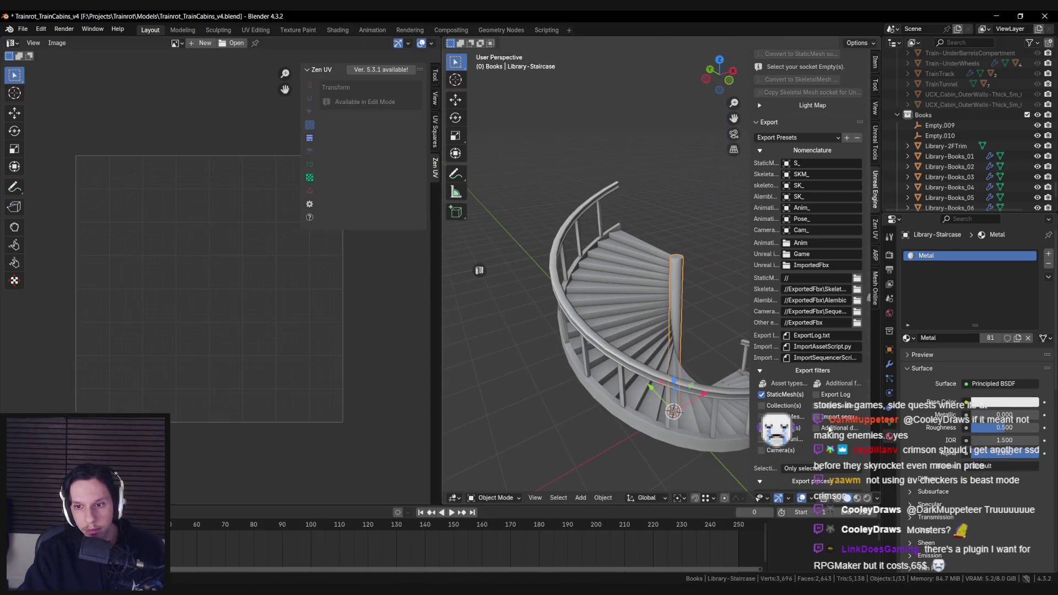
{"action": "scroll", "coordinate": [806, 472], "scroll_direction": "down", "scroll_amount": 3}
Reimport the staircase asset from the Content Browser's Library folder.
{"action": "key", "text": "alt+Tab"}
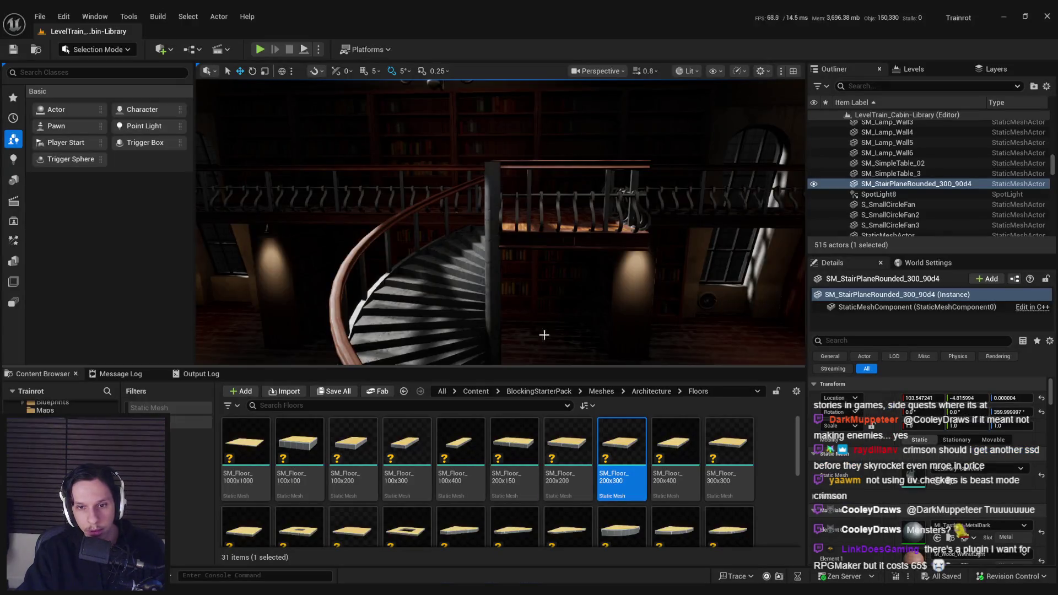
{"action": "key", "text": "ctrl+b"}
{"action": "right_click", "coordinate": [419, 528]}
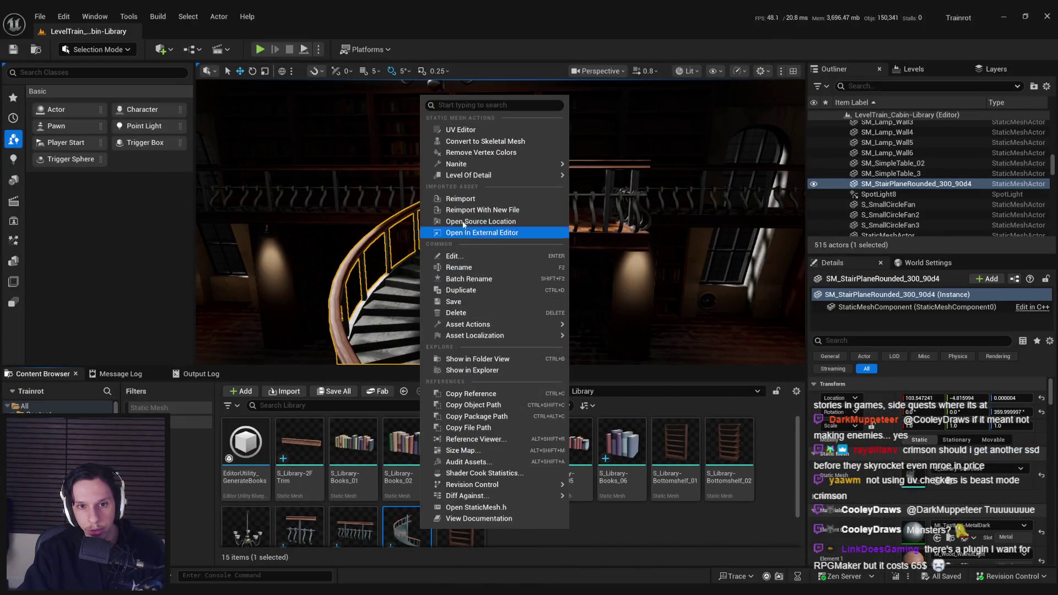
{"action": "left_click", "coordinate": [451, 229]}
{"action": "mouse_move", "coordinate": [403, 376]}
{"action": "left_mouse_down"}
{"action": "mouse_move", "coordinate": [418, 309]}
{"action": "mouse_move", "coordinate": [446, 276]}
{"action": "mouse_move", "coordinate": [404, 376]}
{"action": "left_mouse_up"}
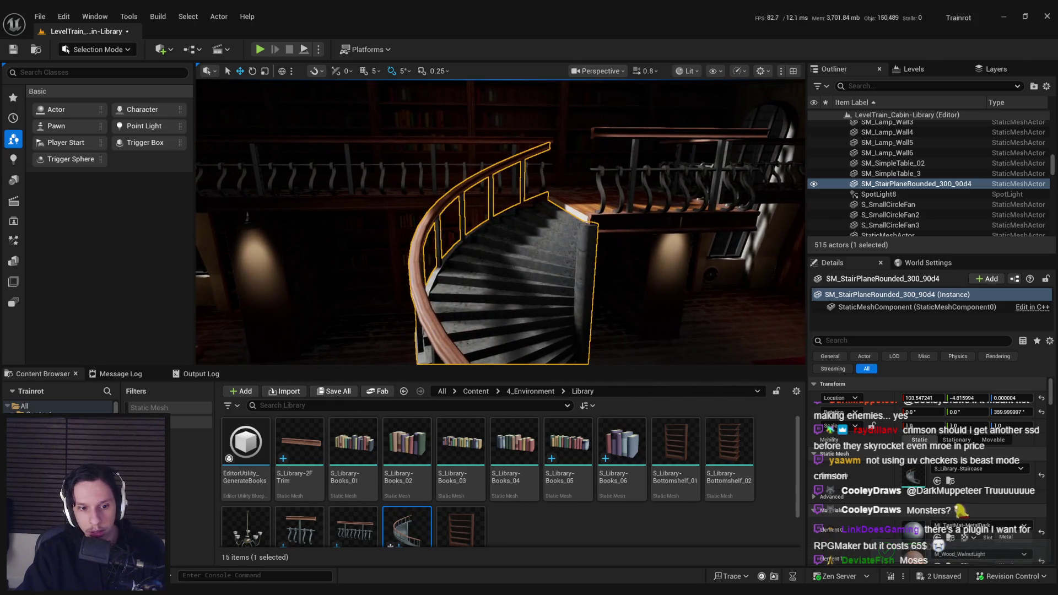
Readjust the pole height in Blender, reimport the staircase again, and save the level.
{"action": "key", "text": "alt+Tab"}
{"action": "left_click_drag", "start_coordinate": [691, 216], "coordinate": [691, 206]}
{"action": "key", "text": "Tab"}
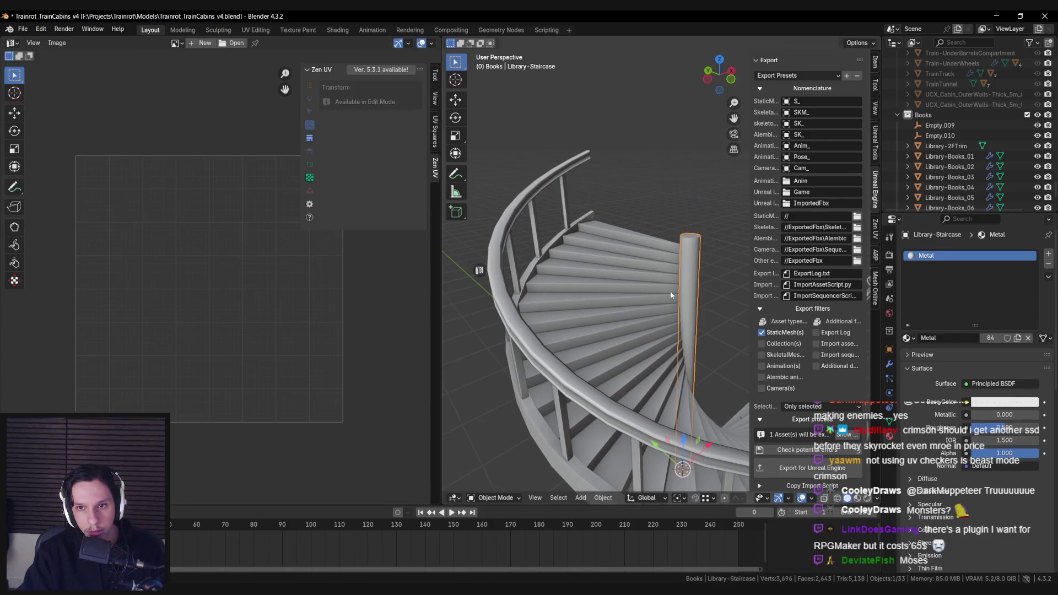
{"action": "key", "text": "alt+Tab"}
{"action": "right_click", "coordinate": [398, 517]}
{"action": "left_click", "coordinate": [441, 209]}
{"action": "mouse_move", "coordinate": [446, 268]}
{"action": "left_mouse_down"}
{"action": "mouse_move", "coordinate": [611, 275]}
{"action": "mouse_move", "coordinate": [654, 132]}
{"action": "left_mouse_up"}
{"action": "key", "text": "ctrl+s"}
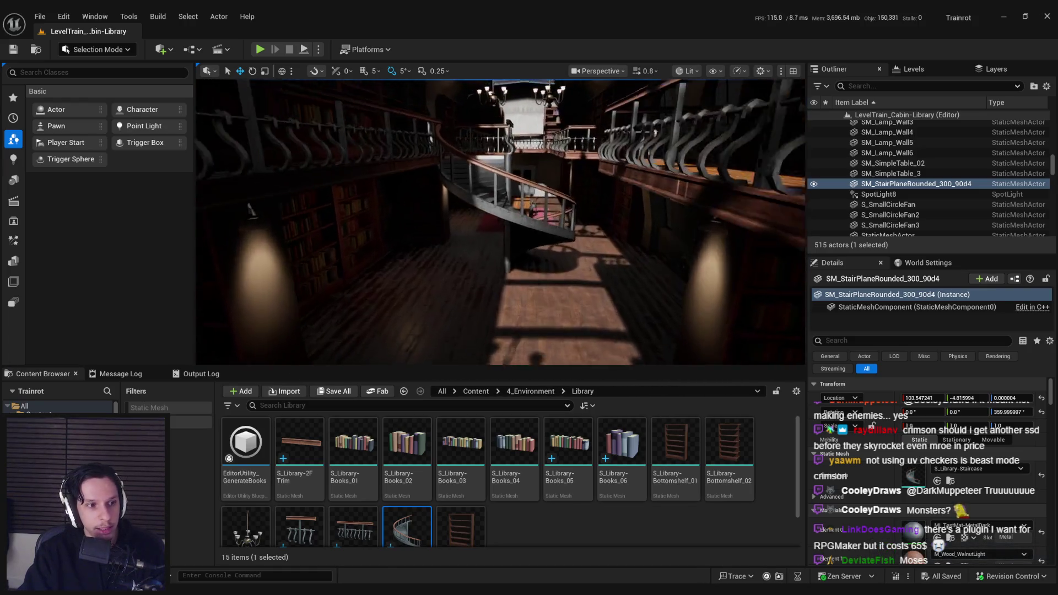
{"action": "left_click", "coordinate": [40, 16]}
Open GameWorldLevel from Recent Levels and play it full-screen.
{"action": "mouse_move", "coordinate": [84, 95]}
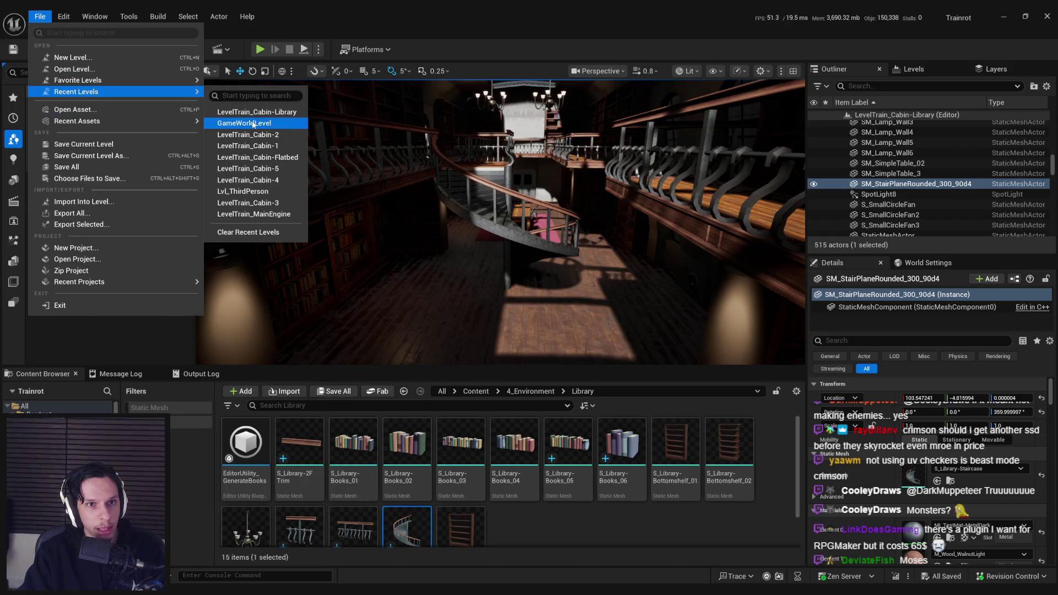
{"action": "left_click", "coordinate": [253, 124]}
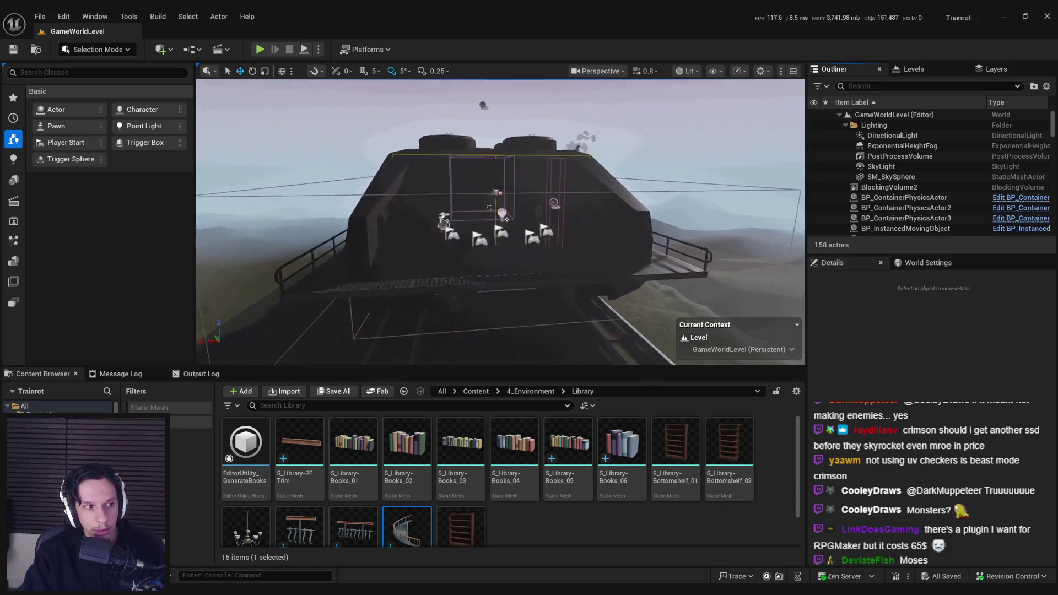
{"action": "scroll", "coordinate": [489, 207], "scroll_direction": "up", "scroll_amount": 5}
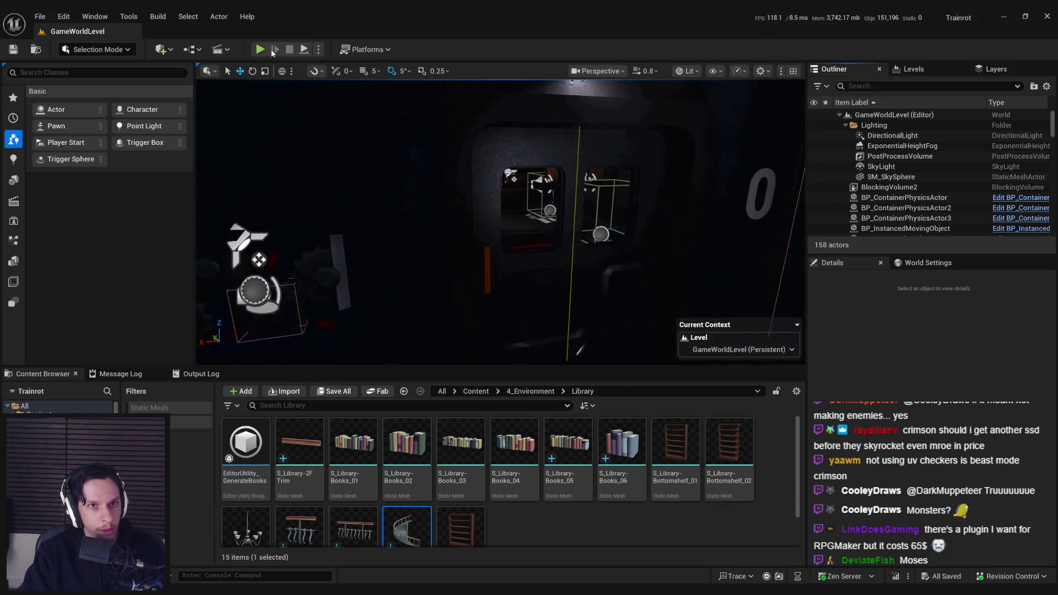
{"action": "left_click", "coordinate": [272, 52]}
{"action": "key", "text": "F11"}
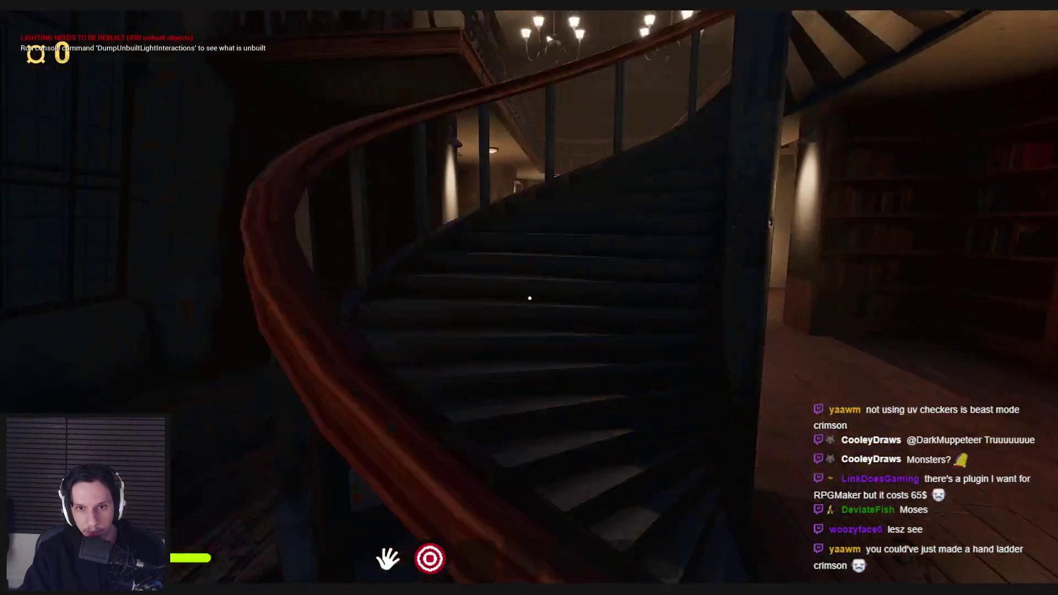
Walk up, around and under the spiral staircase to check it in play.
{"action": "mouse_move", "coordinate": [530, 298]}
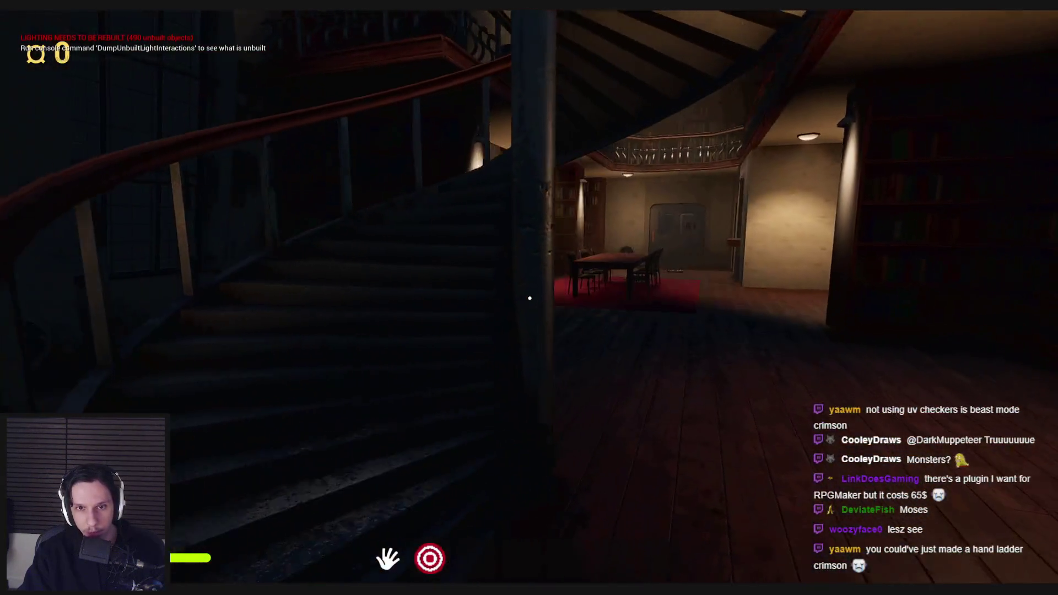
{"action": "key", "text": "w"}
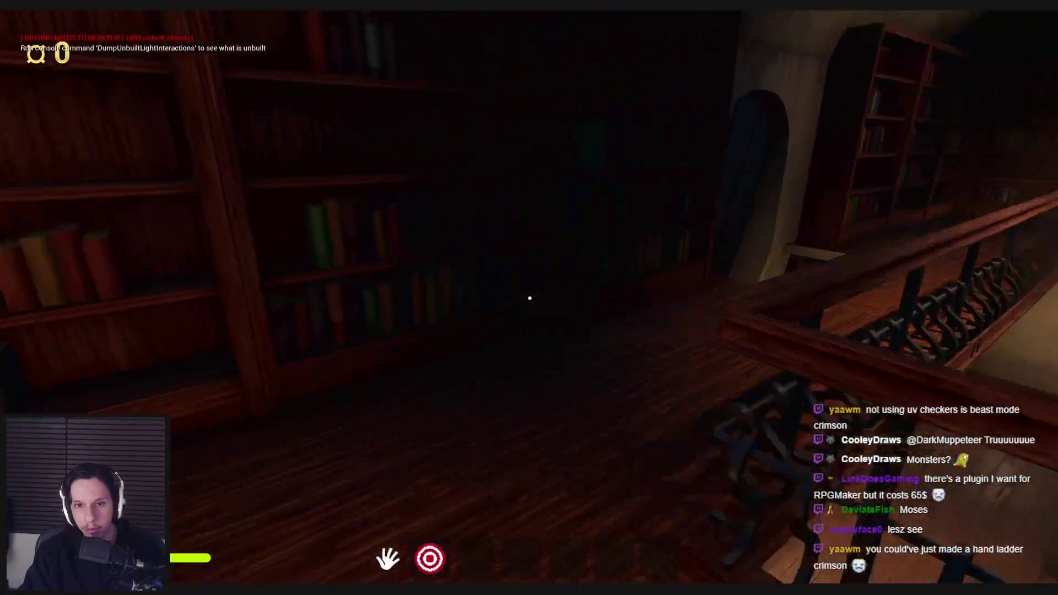
{"action": "key", "text": "w"}
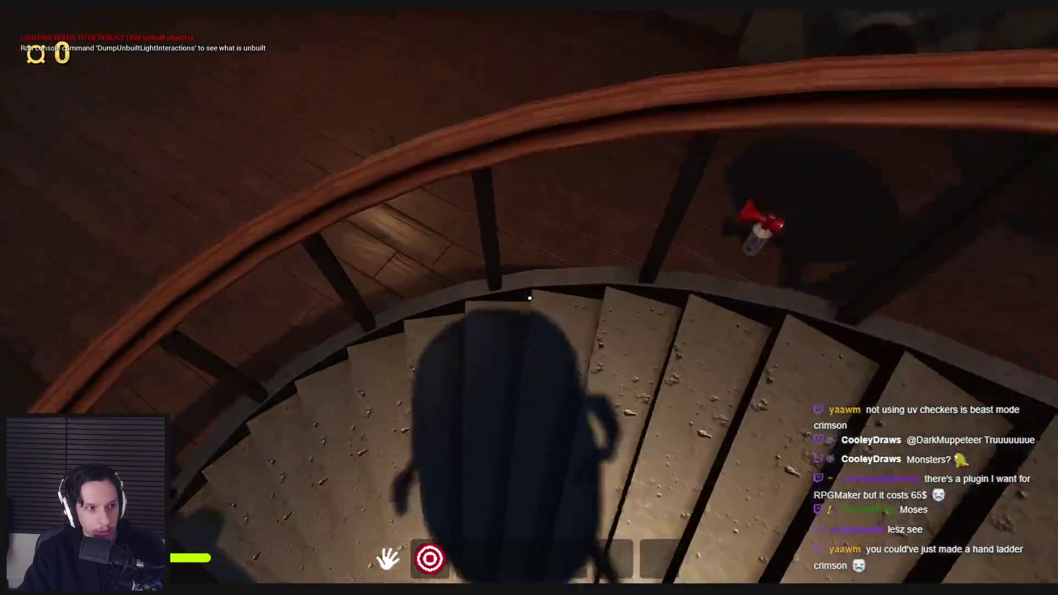
{"action": "key", "text": "w"}
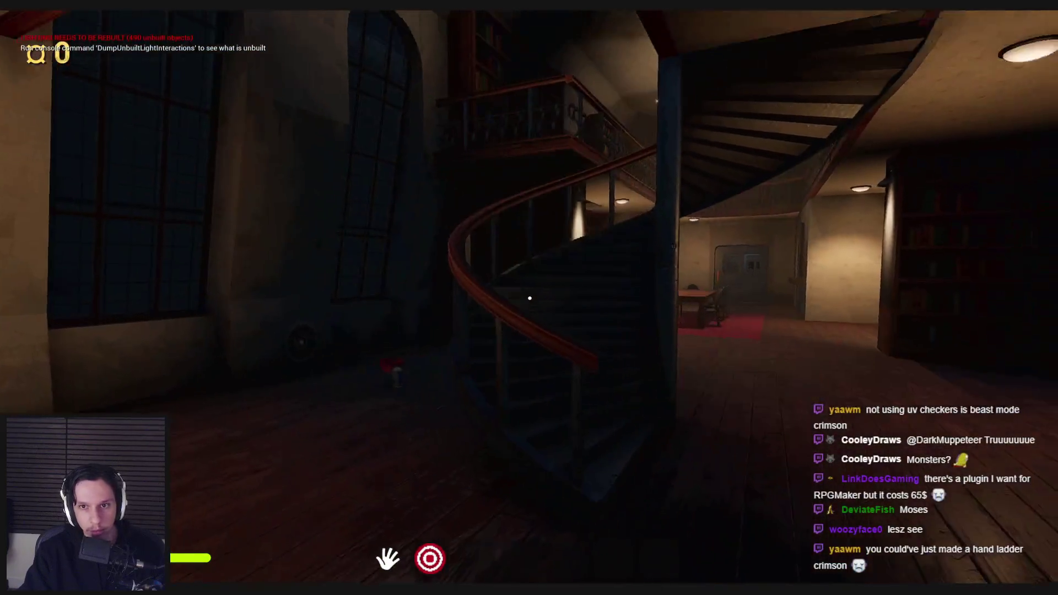
{"action": "key", "text": "w"}
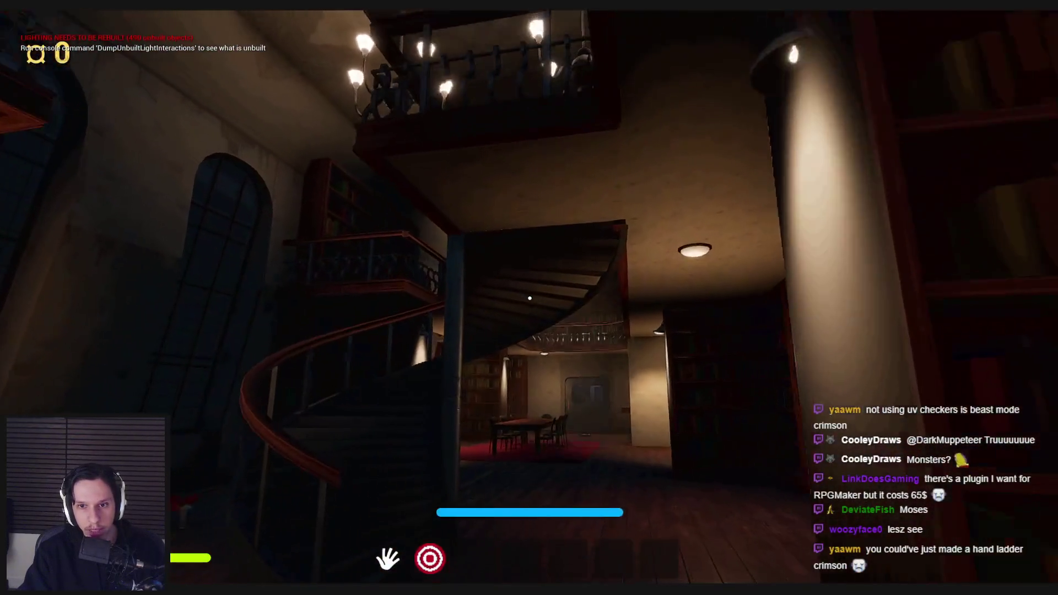
{"action": "key", "text": "w"}
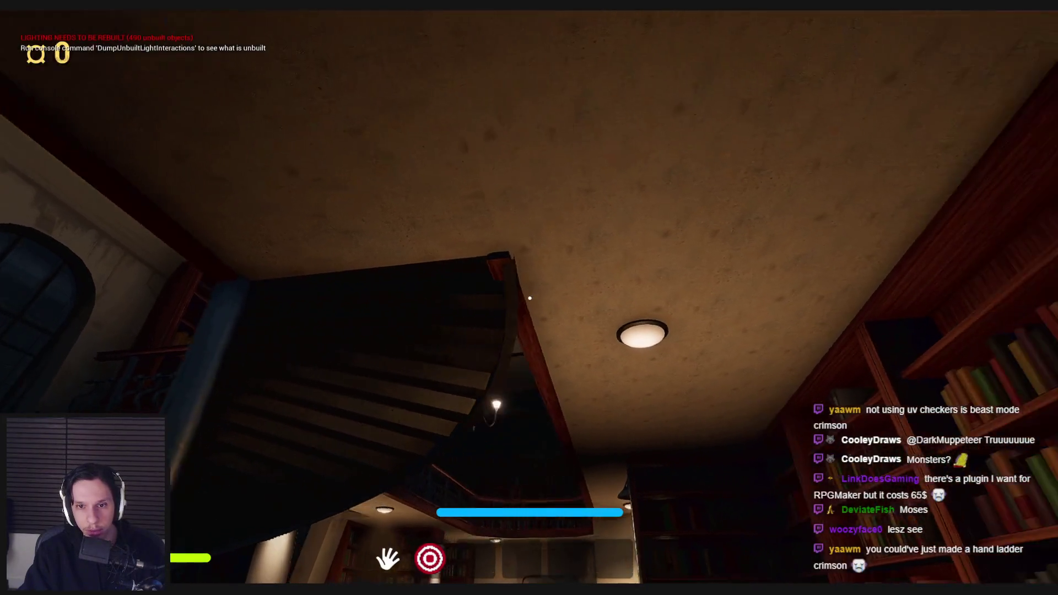
{"action": "key", "text": "s"}
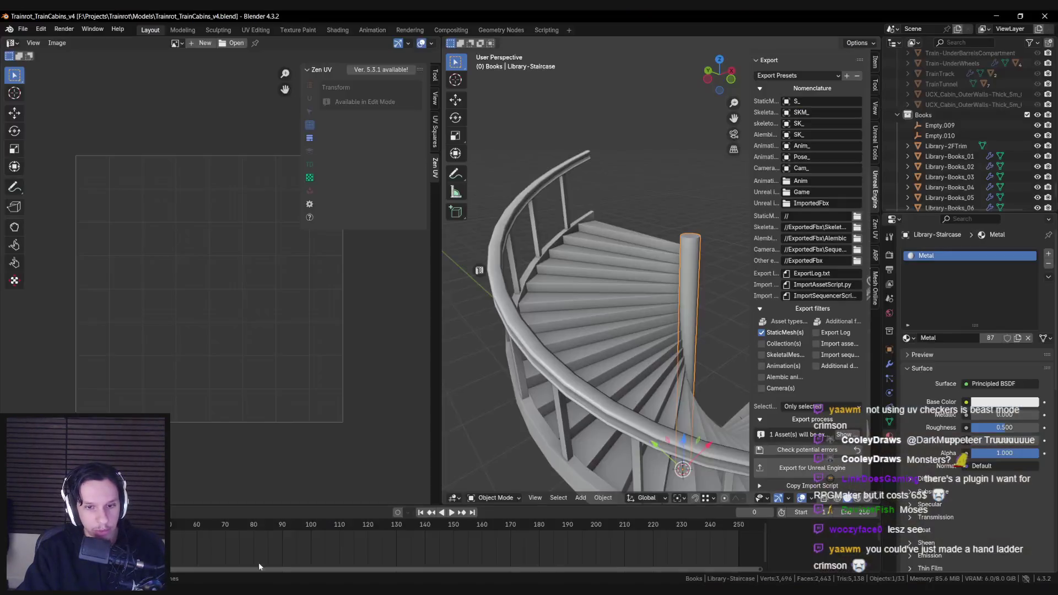
Select SM_StairPlaneRounded and enter Edit Mode, framing its stair faces.
{"action": "left_click", "coordinate": [600, 376]}
{"action": "scroll", "coordinate": [626, 389], "scroll_direction": "down", "scroll_amount": 3}
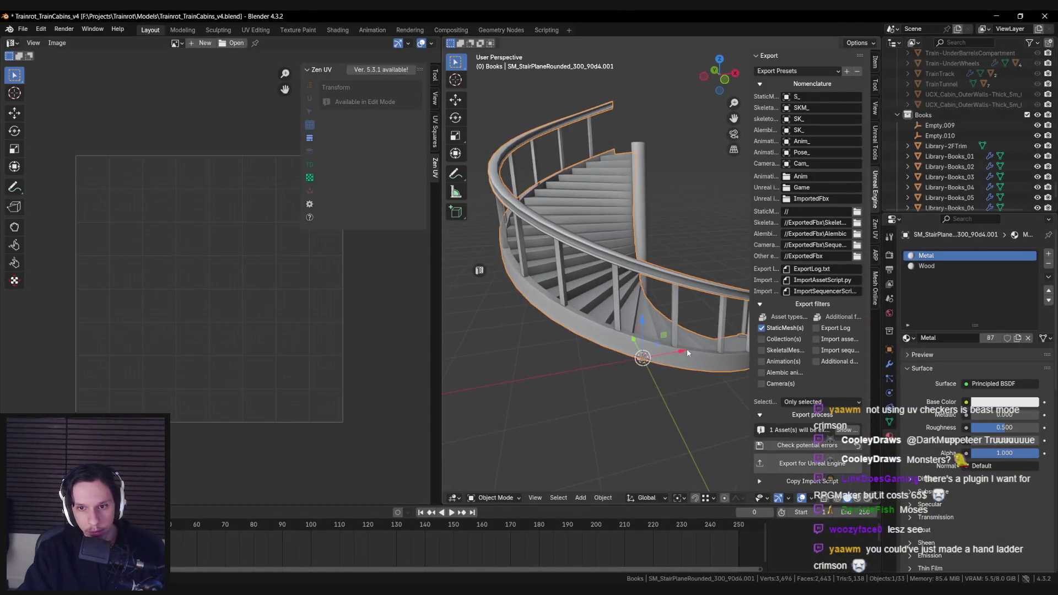
{"action": "scroll", "coordinate": [589, 386], "scroll_direction": "up", "scroll_amount": 3}
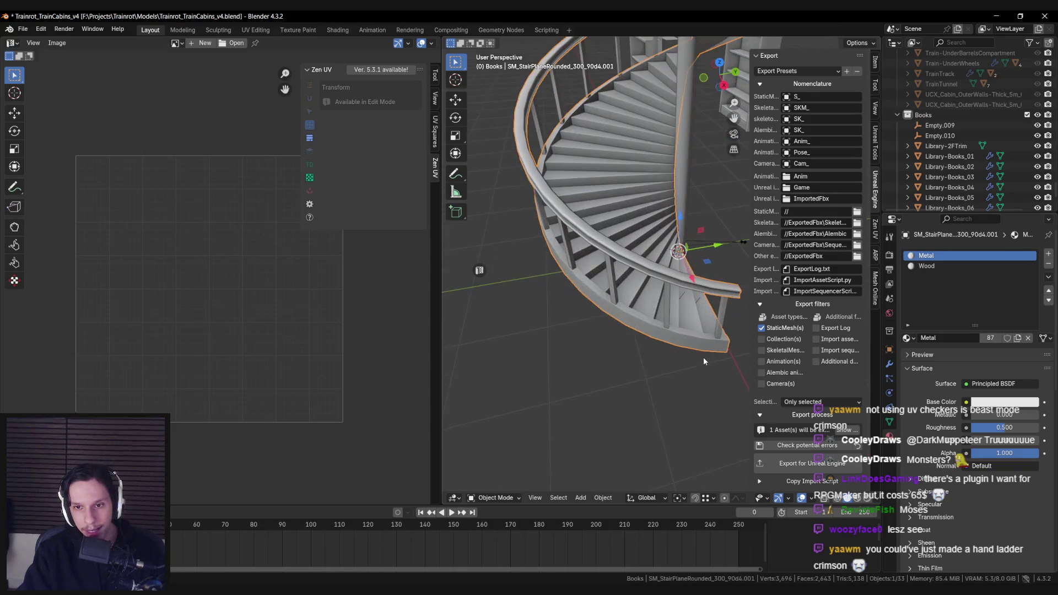
{"action": "key", "text": "Tab"}
{"action": "key", "text": "KP_Decimal"}
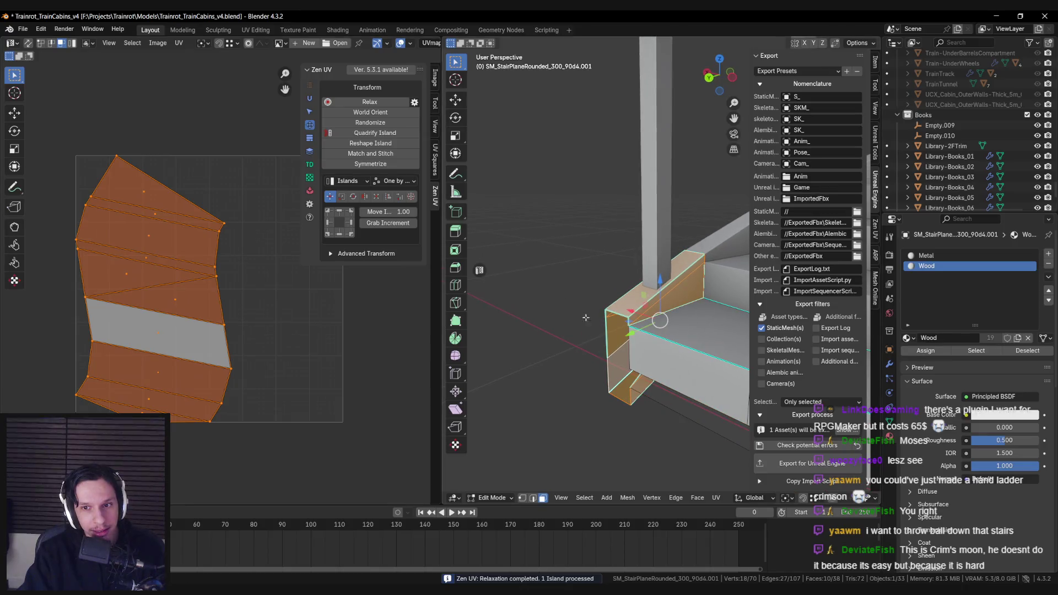
{"action": "left_click", "coordinate": [364, 112]}
{"action": "key", "text": "ctrl+z"}
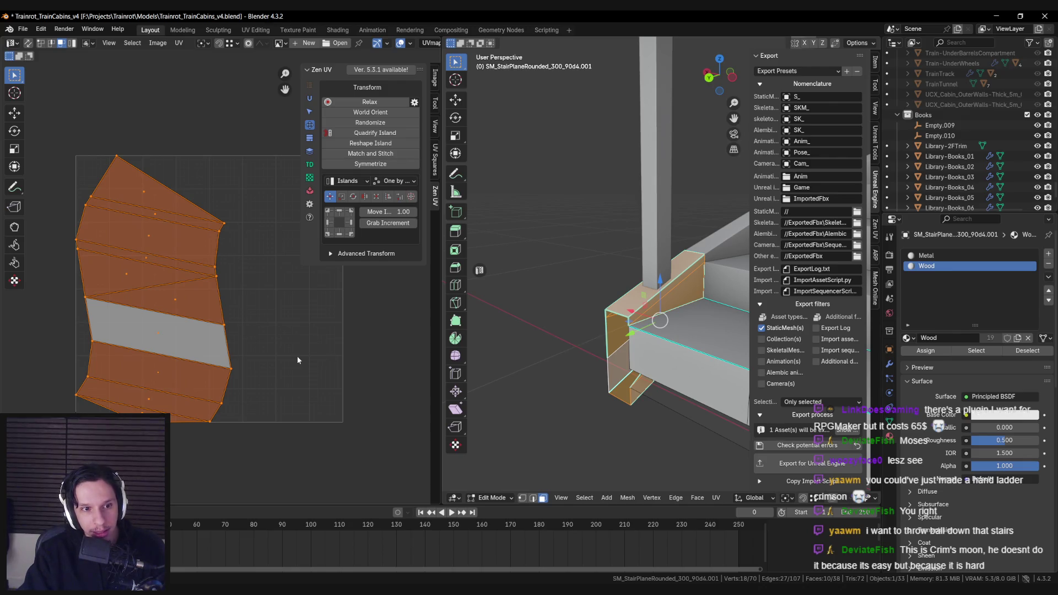
{"action": "mouse_move", "coordinate": [562, 331]}
{"action": "left_mouse_down"}
{"action": "mouse_move", "coordinate": [577, 330]}
{"action": "mouse_move", "coordinate": [569, 251]}
{"action": "left_mouse_up"}
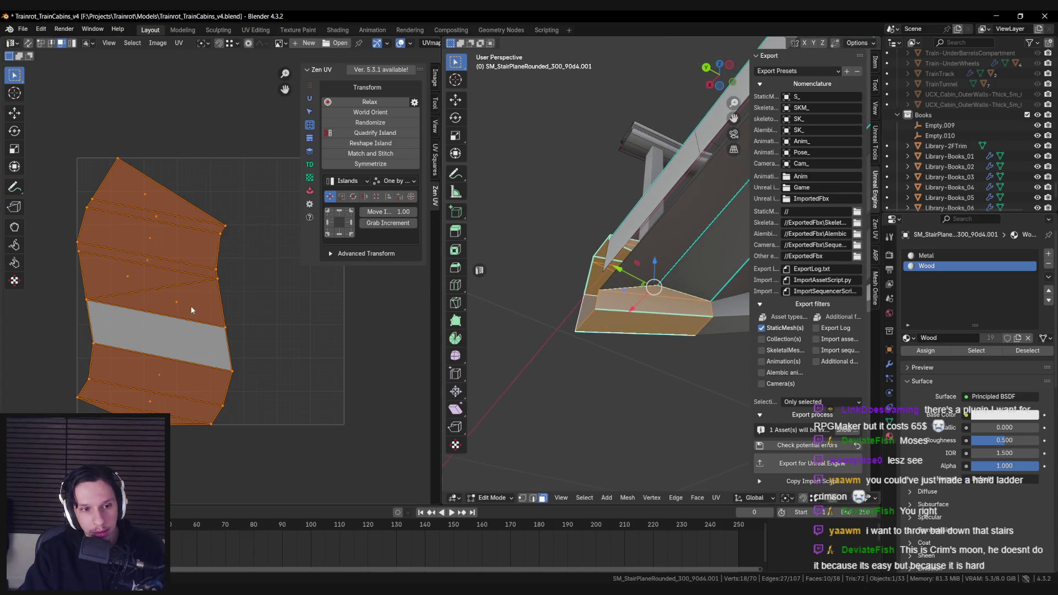
Select the whole UV island and straighten it into a quad strip.
{"action": "left_click", "coordinate": [144, 339]}
{"action": "key", "text": "ctrl+l"}
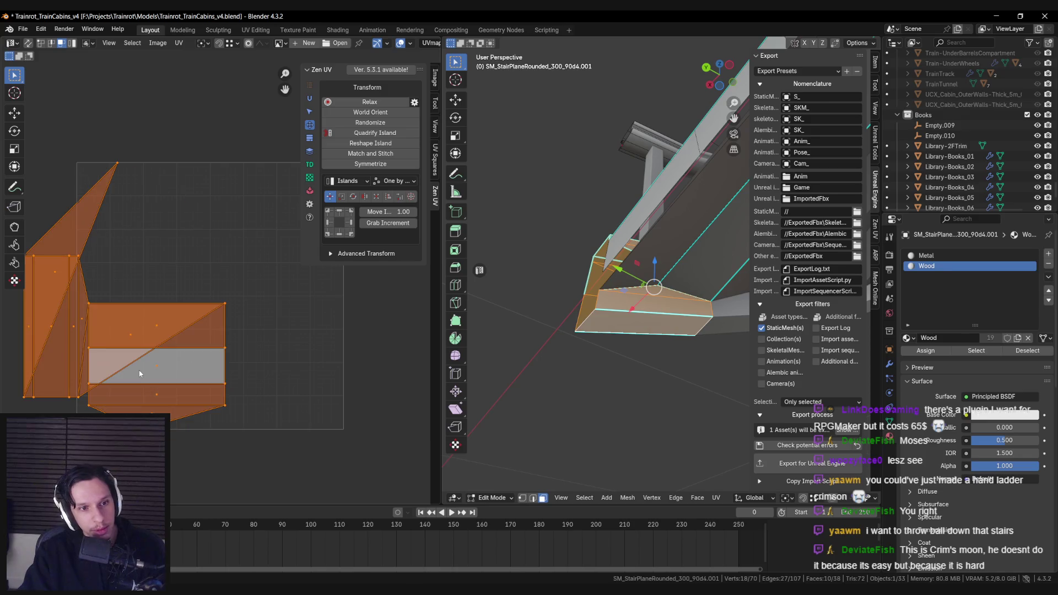
{"action": "key", "text": "ctrl+shift+z"}
{"action": "key", "text": "ctrl+z"}
{"action": "key", "text": "ctrl+shift+z"}
{"action": "left_click", "coordinate": [69, 225]}
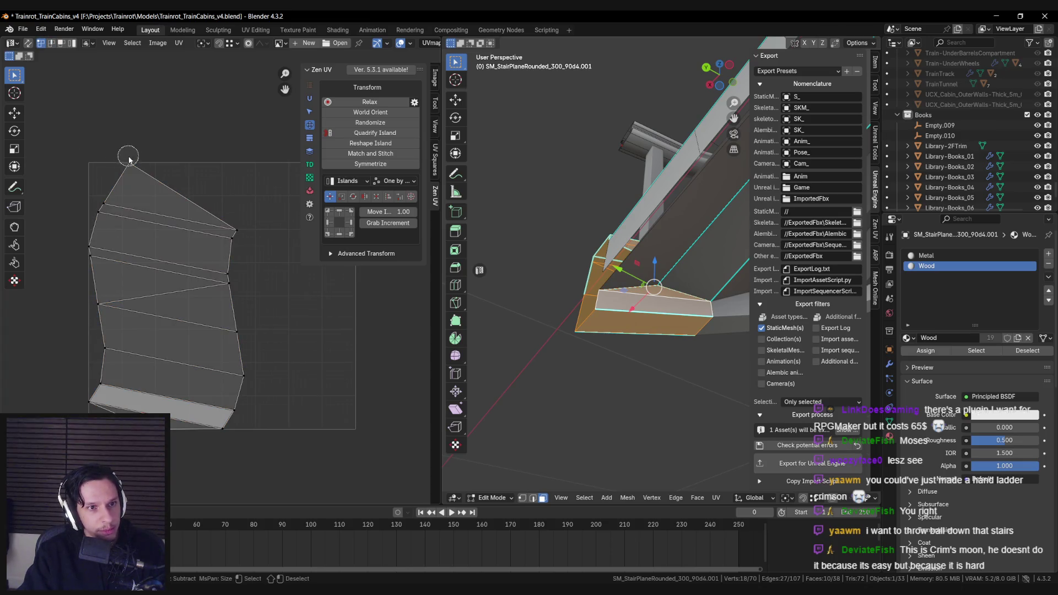
Flatten the island's left edge into a straight line with scale X 0.
{"action": "key", "text": "s"}
{"action": "key", "text": "x"}
{"action": "key", "text": "0"}
{"action": "key", "text": "Return"}
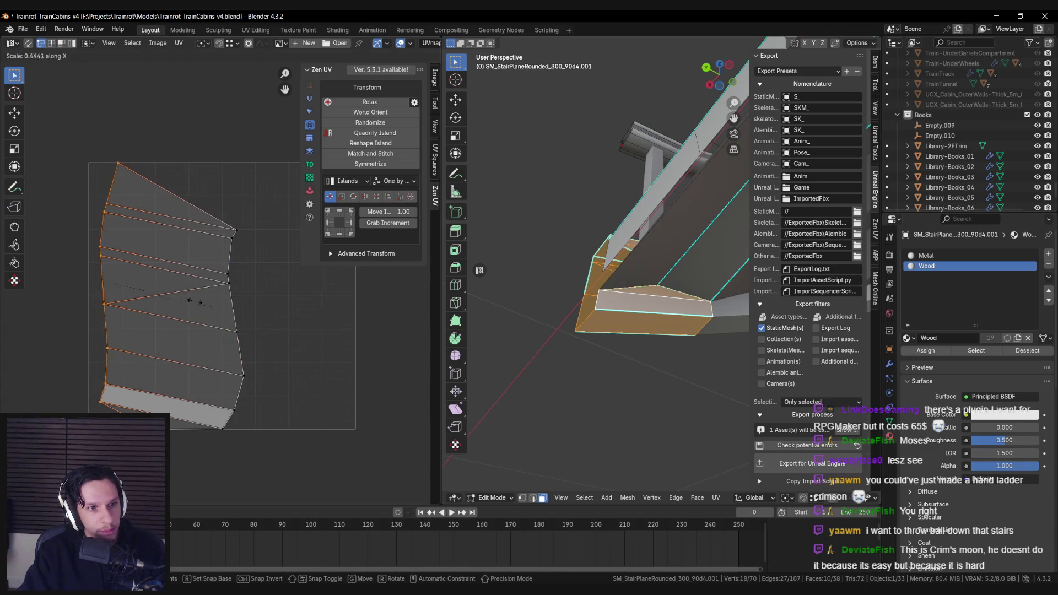
{"action": "key", "text": "alt+a"}
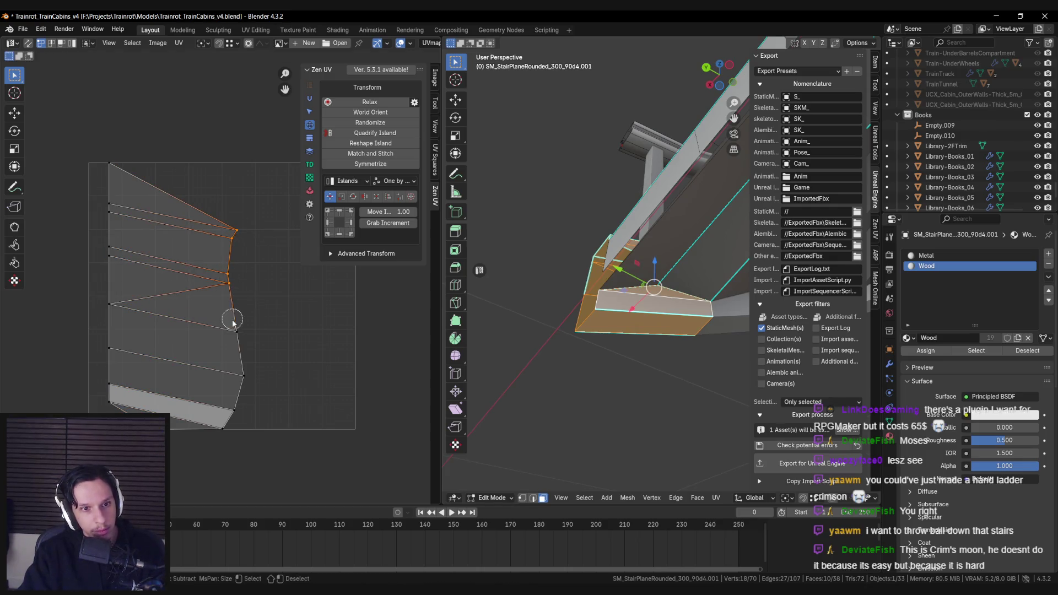
Flatten the island's right edge with scale X 0 and move it up into line.
{"action": "key", "text": "Escape"}
{"action": "key", "text": "s"}
{"action": "key", "text": "x"}
{"action": "key", "text": "0"}
{"action": "key", "text": "Return"}
{"action": "key", "text": "g"}
{"action": "left_click", "coordinate": [324, 302]}
{"action": "key", "text": "alt+a"}
Select the whole island, try rotating it horizontally, then undo back to the shrunk island.
{"action": "left_click", "coordinate": [189, 397]}
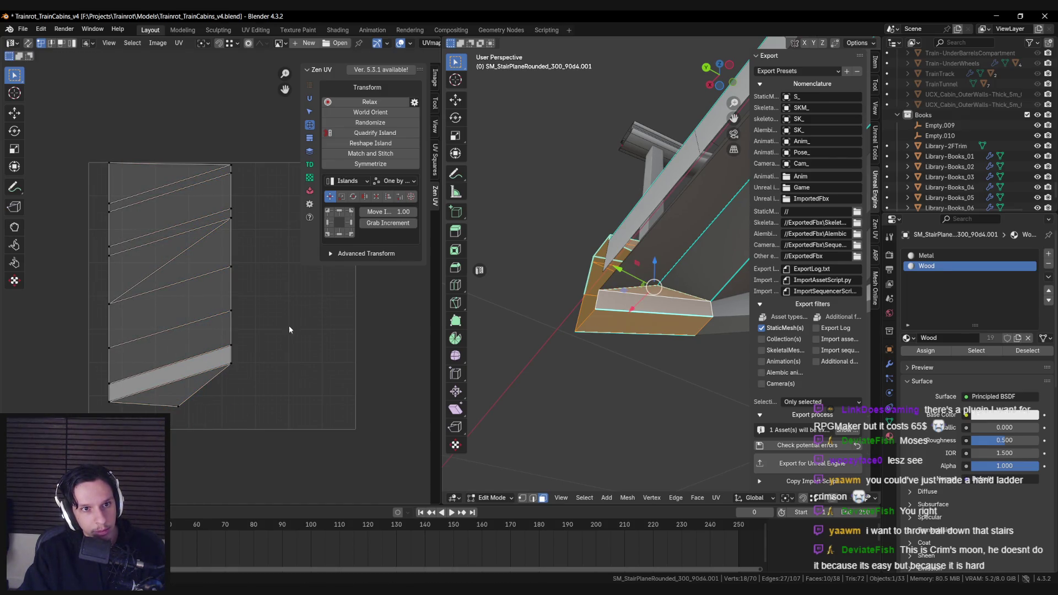
{"action": "key", "text": "a"}
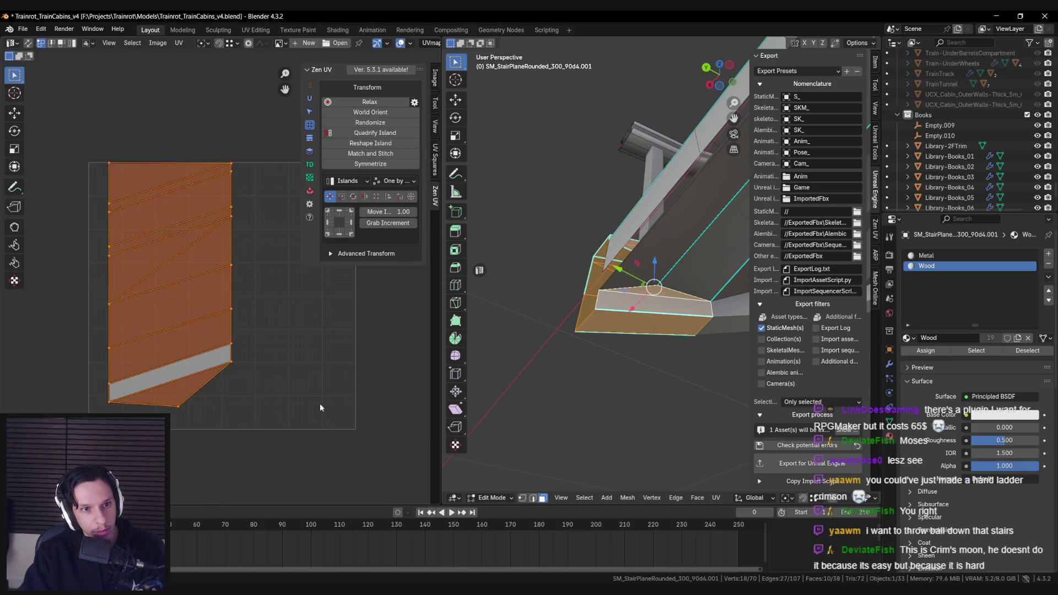
{"action": "key", "text": "r"}
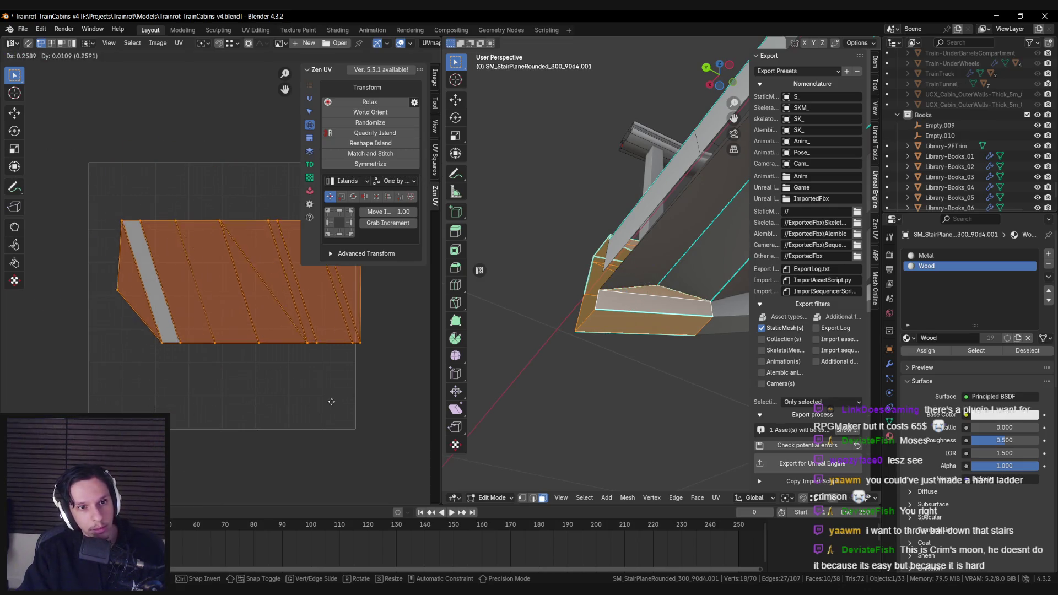
{"action": "left_click", "coordinate": [315, 409]}
{"action": "key", "text": "ctrl+z"}
{"action": "key", "text": "ctrl+z"}
{"action": "key", "text": "ctrl+z"}
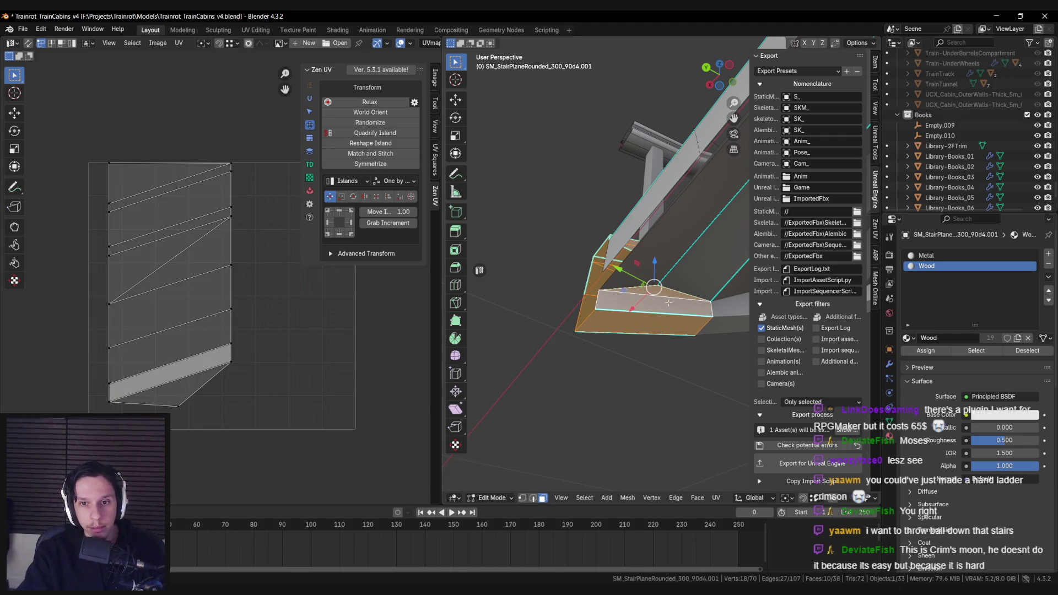
{"action": "key", "text": "KP_Decimal"}
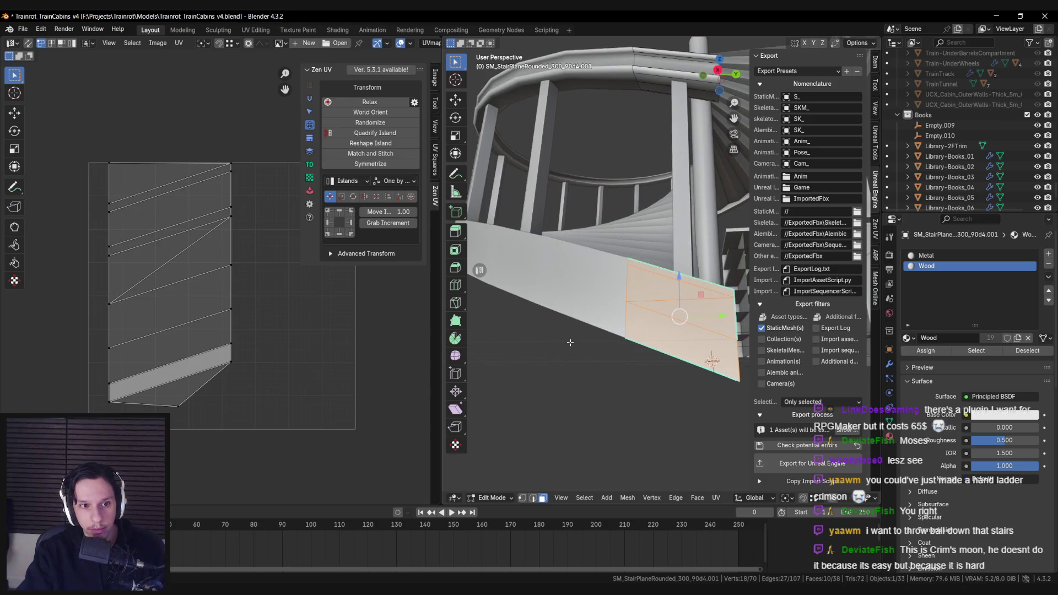
{"action": "left_click_drag", "start_coordinate": [570, 342], "coordinate": [569, 388]}
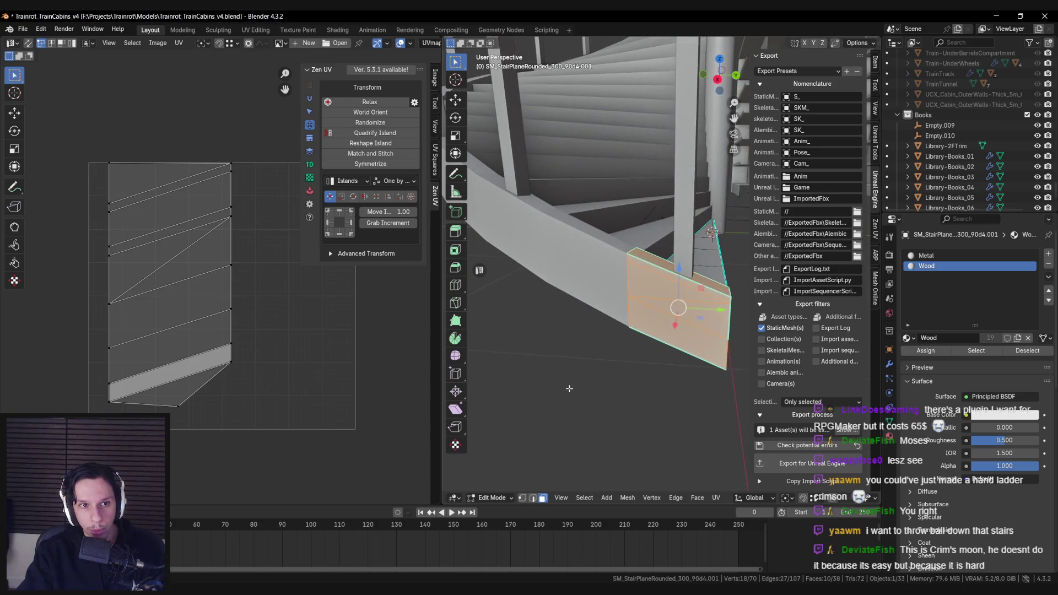
{"action": "key", "text": "ctrl+z"}
{"action": "key", "text": "ctrl+z"}
{"action": "key", "text": "ctrl+z"}
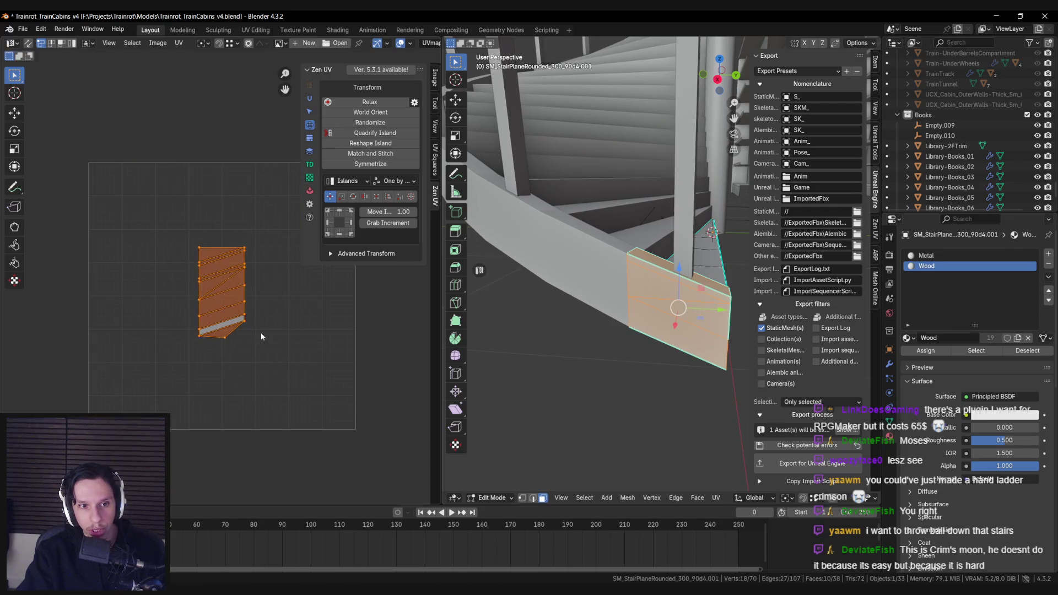
Export the staircase for Unreal Engine and switch over to Unreal.
{"action": "scroll", "coordinate": [640, 385], "scroll_direction": "down", "scroll_amount": 3}
{"action": "left_click", "coordinate": [807, 462]}
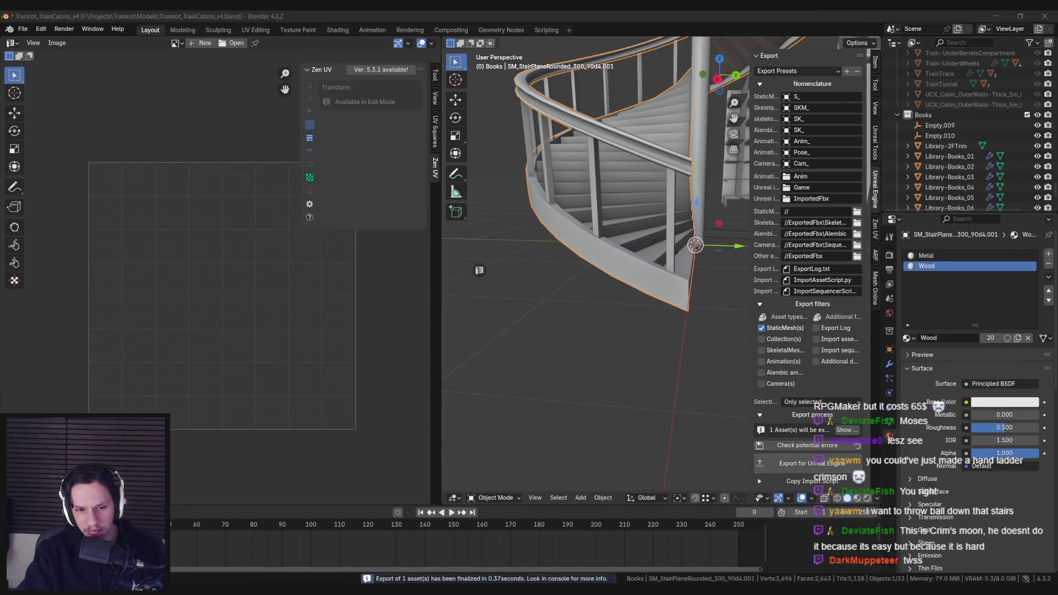
{"action": "key", "text": "alt+Tab"}
{"action": "left_click", "coordinate": [39, 17]}
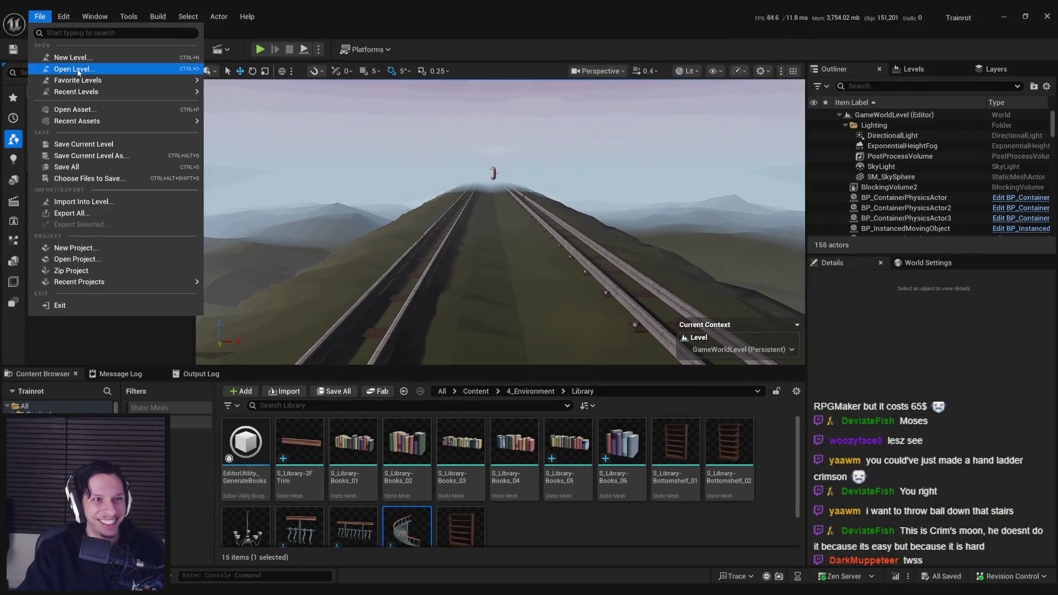
Reopen LevelTrain_Cabin-Library from Recent Levels and fly the camera close to the spiral stairs.
{"action": "mouse_move", "coordinate": [98, 94]}
{"action": "left_click", "coordinate": [256, 123]}
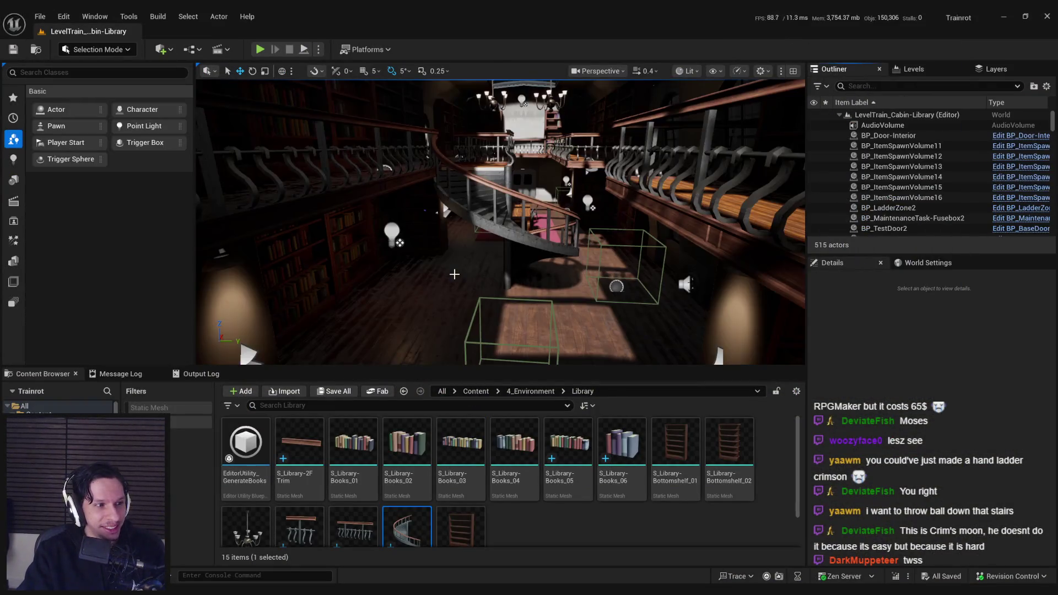
{"action": "right_click", "coordinate": [403, 526]}
{"action": "key", "text": "Escape"}
{"action": "left_click_drag", "start_coordinate": [528, 290], "coordinate": [518, 296]}
Back in Blender, scale the stair-end UV island down.
{"action": "key", "text": "alt+Tab"}
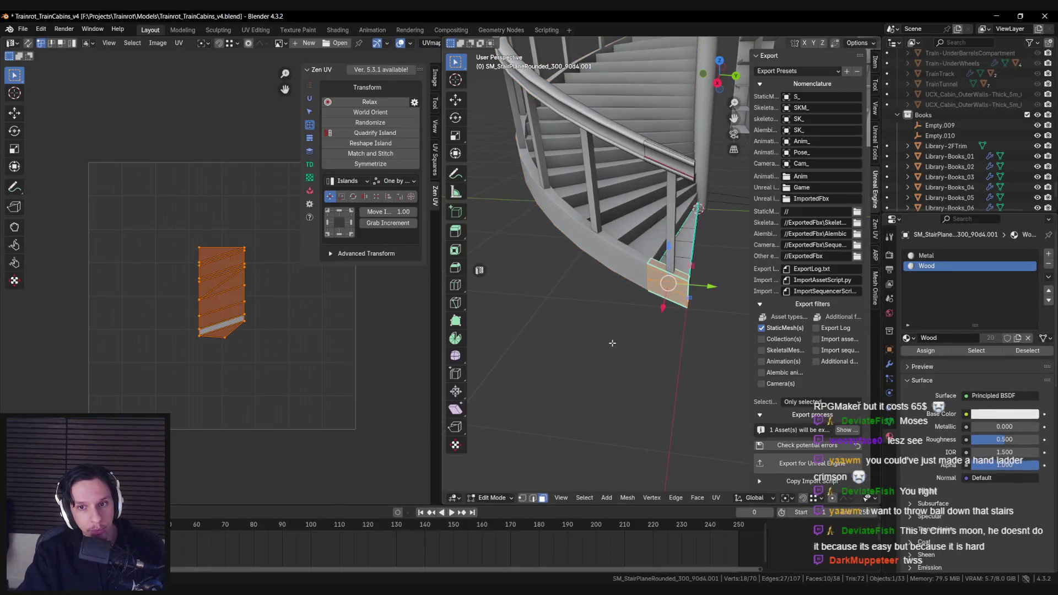
{"action": "key", "text": "s"}
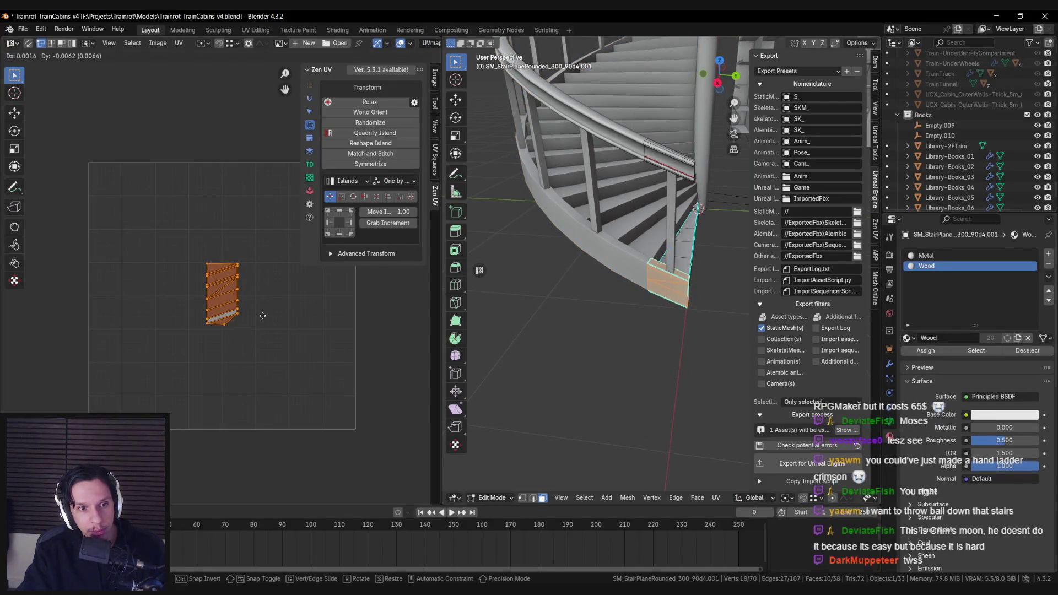
{"action": "left_click", "coordinate": [263, 319]}
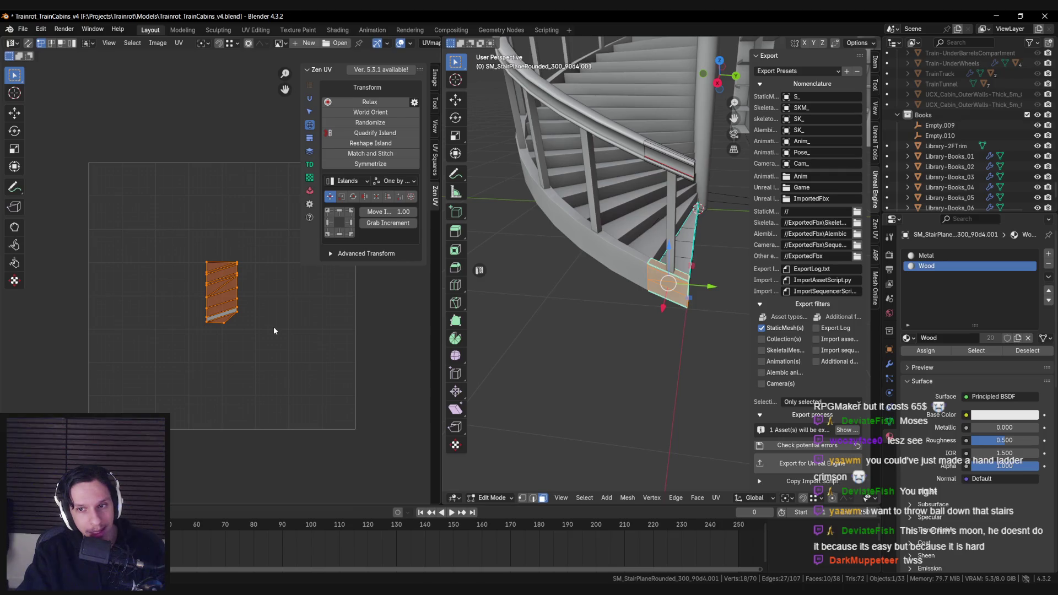
{"action": "key", "text": "s"}
{"action": "key", "text": "x"}
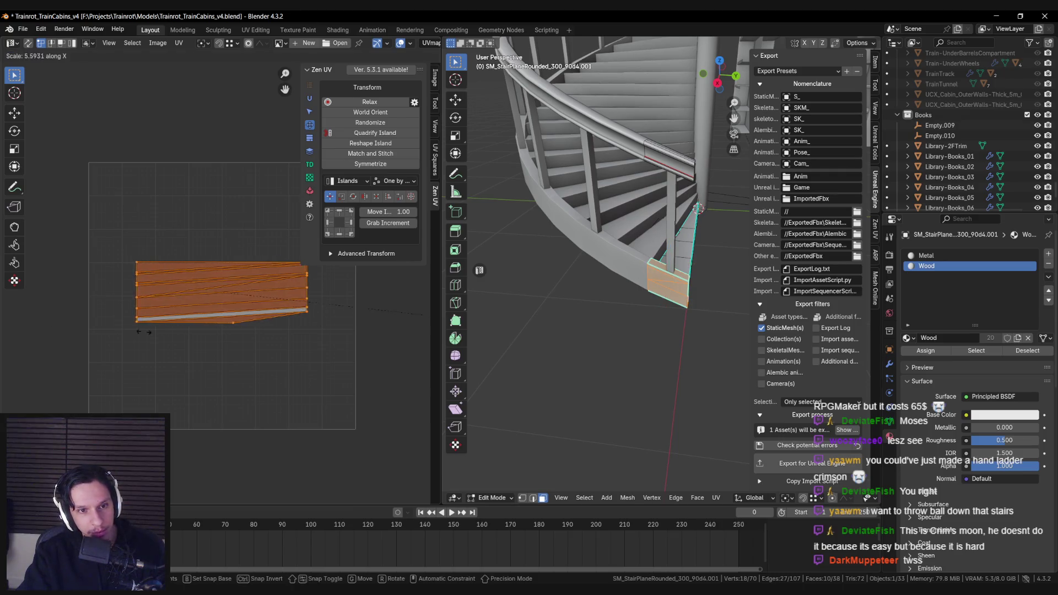
{"action": "key", "text": "Escape"}
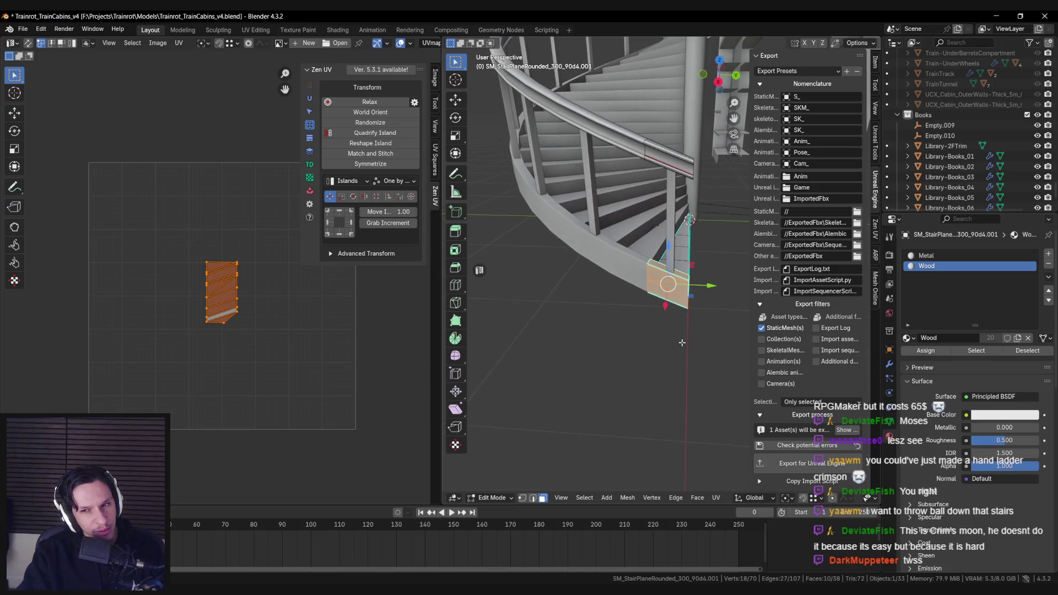
Return to Object Mode, save Trainrot_TrainCabins_v4.blend and re-export the staircase for Unreal.
{"action": "key", "text": "Tab"}
{"action": "key", "text": "ctrl+s"}
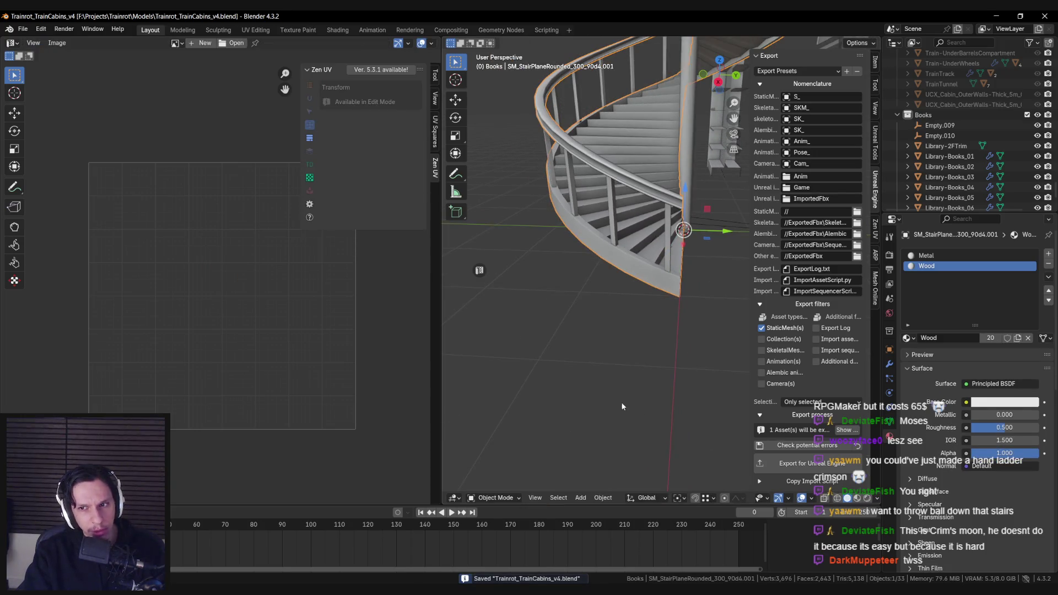
{"action": "scroll", "coordinate": [619, 345], "scroll_direction": "down", "scroll_amount": 3}
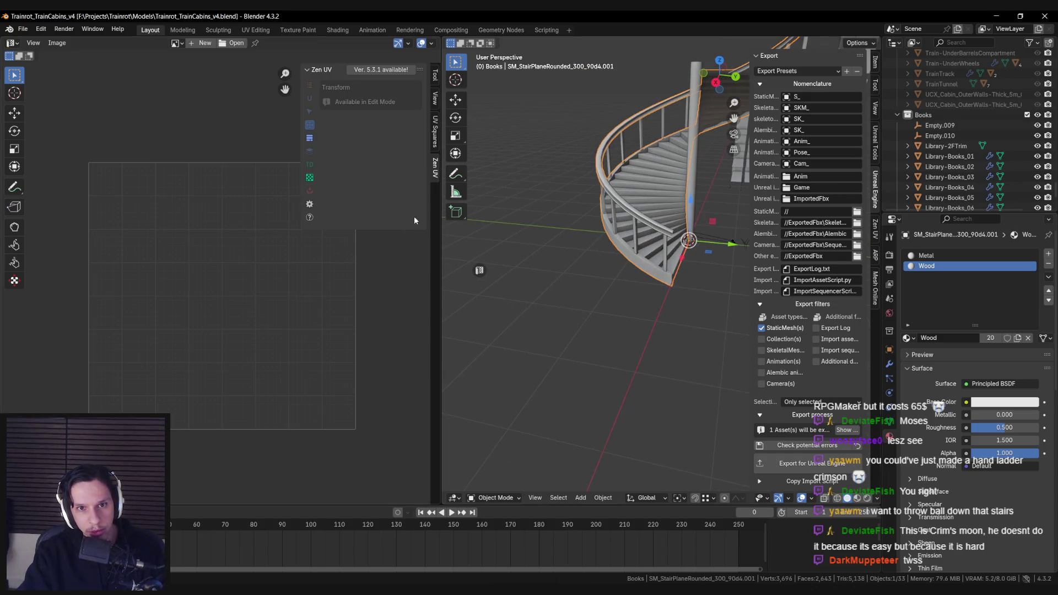
{"action": "key", "text": "n"}
{"action": "mouse_move", "coordinate": [577, 305]}
{"action": "left_mouse_down"}
{"action": "mouse_move", "coordinate": [585, 289]}
{"action": "mouse_move", "coordinate": [574, 338]}
{"action": "mouse_move", "coordinate": [479, 485]}
{"action": "left_mouse_up"}
{"action": "key", "text": "ctrl+s"}
{"action": "left_click", "coordinate": [848, 464]}
{"action": "key", "text": "alt+Tab"}
{"action": "right_click", "coordinate": [407, 526]}
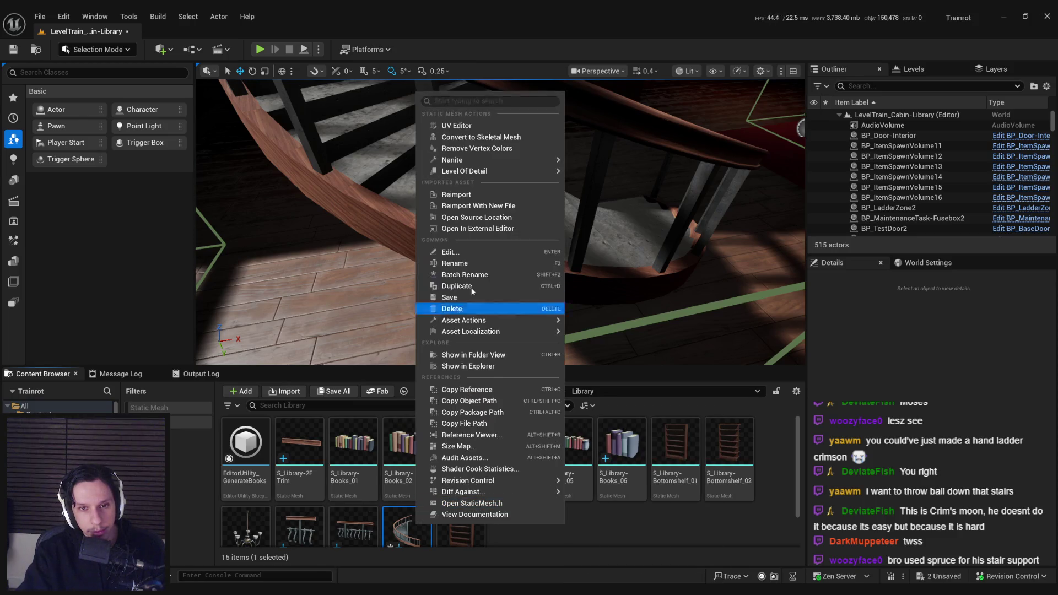
Reimport the staircase asset from its exported file and pull the camera back to review it.
{"action": "left_click", "coordinate": [456, 194]}
{"action": "mouse_move", "coordinate": [496, 220]}
{"action": "left_mouse_down"}
{"action": "mouse_move", "coordinate": [474, 308]}
{"action": "mouse_move", "coordinate": [446, 325]}
{"action": "left_mouse_up"}
{"action": "key", "text": "alt+Tab"}
Hide the sidebar, deselect everything and save Trainrot_TrainCabins_v4.blend.
{"action": "scroll", "coordinate": [579, 353], "scroll_direction": "down", "scroll_amount": 3}
{"action": "key", "text": "n"}
{"action": "scroll", "coordinate": [782, 284], "scroll_direction": "up", "scroll_amount": 5}
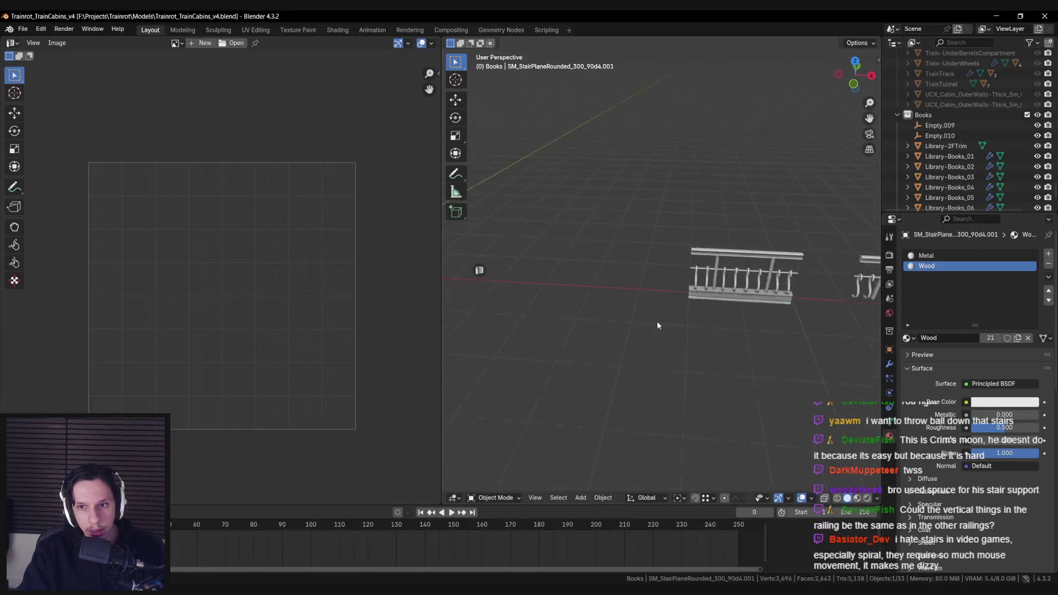
{"action": "scroll", "coordinate": [770, 295], "scroll_direction": "down", "scroll_amount": 5}
{"action": "mouse_move", "coordinate": [597, 286]}
{"action": "left_mouse_down"}
{"action": "mouse_move", "coordinate": [700, 322]}
{"action": "mouse_move", "coordinate": [763, 315]}
{"action": "left_mouse_up"}
{"action": "left_click", "coordinate": [701, 328]}
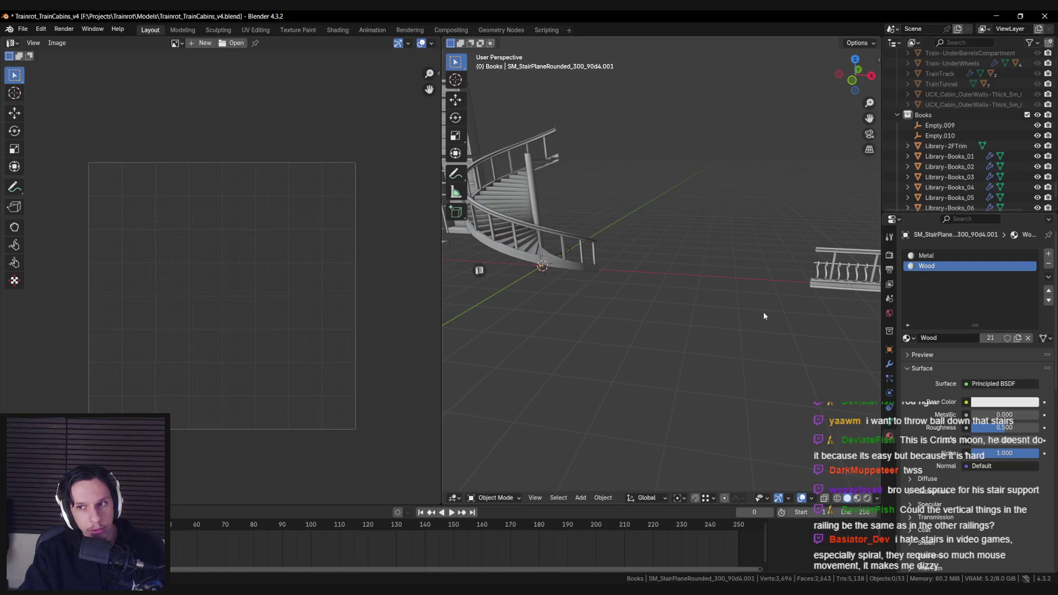
{"action": "mouse_move", "coordinate": [764, 316]}
{"action": "left_mouse_down"}
{"action": "mouse_move", "coordinate": [768, 363]}
{"action": "mouse_move", "coordinate": [770, 314]}
{"action": "mouse_move", "coordinate": [700, 350]}
{"action": "left_mouse_up"}
{"action": "key", "text": "ctrl+s"}
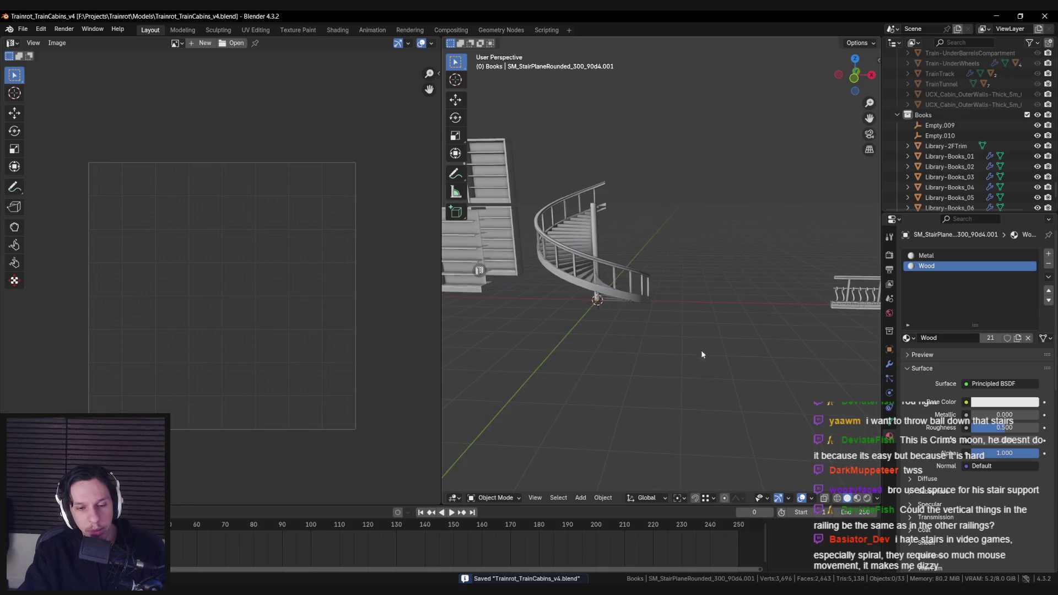
Switch to Unreal Engine and fly the camera back for a wider view of the level.
{"action": "key", "text": "alt+Tab"}
{"action": "scroll", "coordinate": [500, 222], "scroll_direction": "up", "scroll_amount": 2}
{"action": "key", "text": "s"}
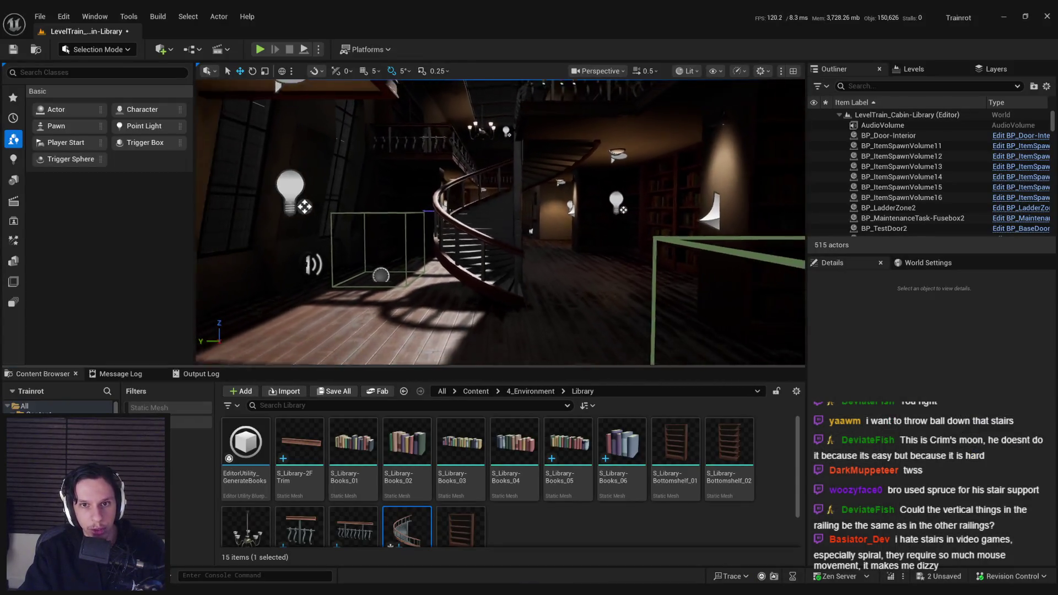
{"action": "key", "text": "w"}
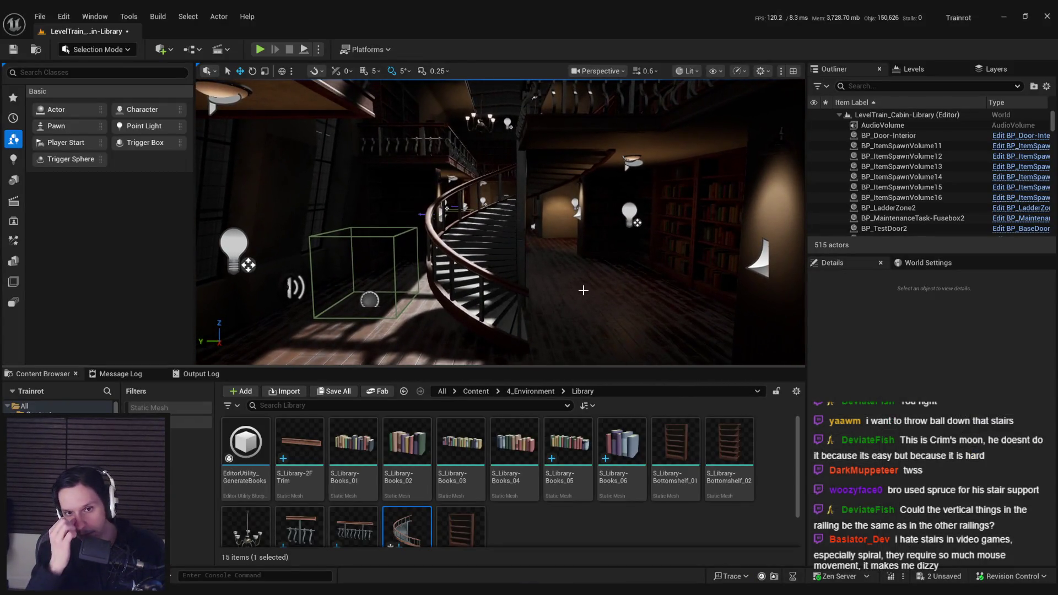
{"action": "key", "text": "w"}
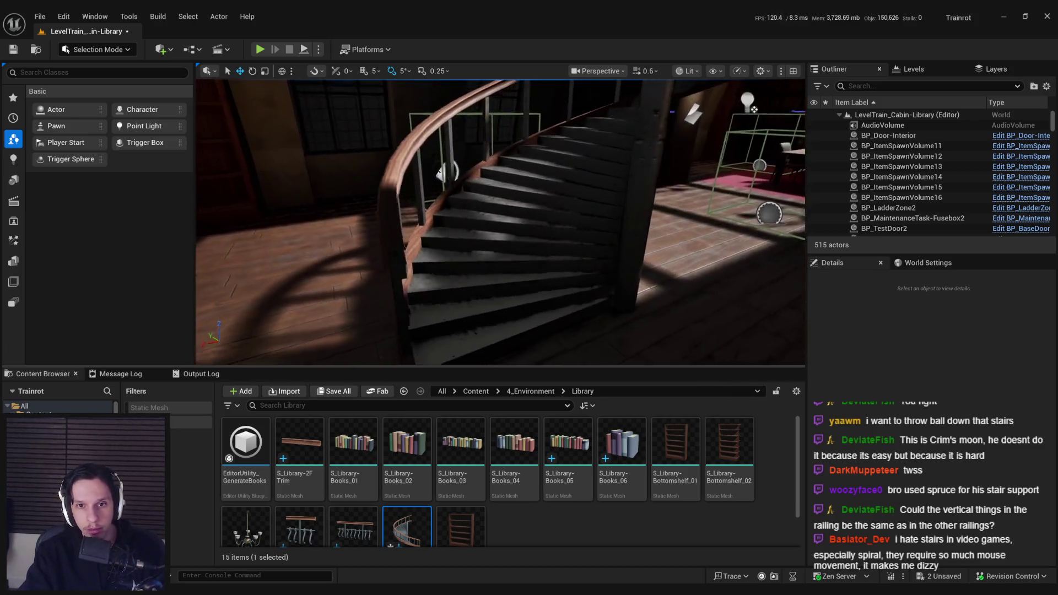
{"action": "key", "text": "s"}
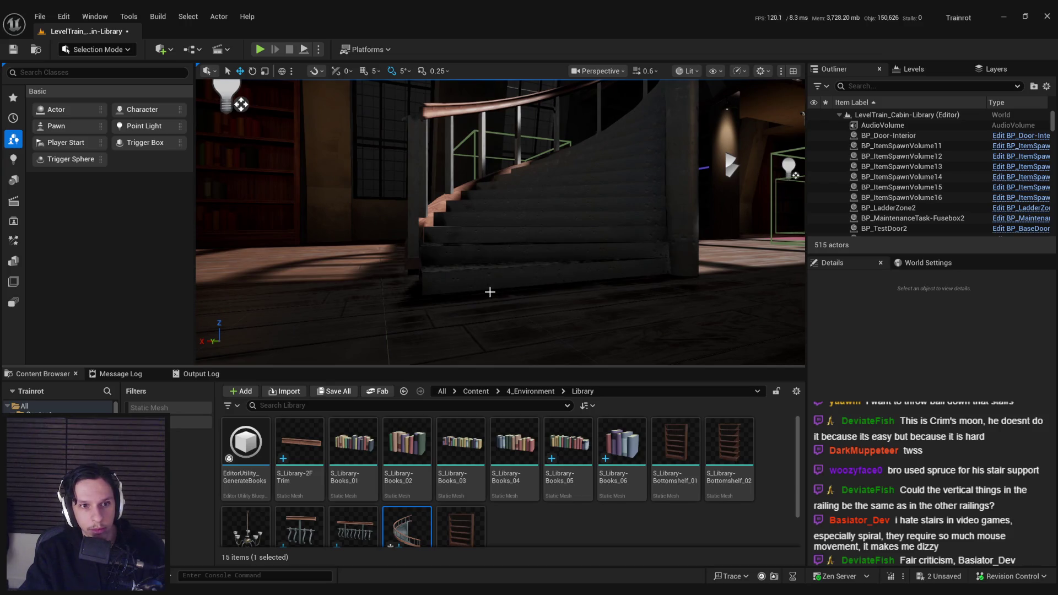
{"action": "key", "text": "alt+Tab"}
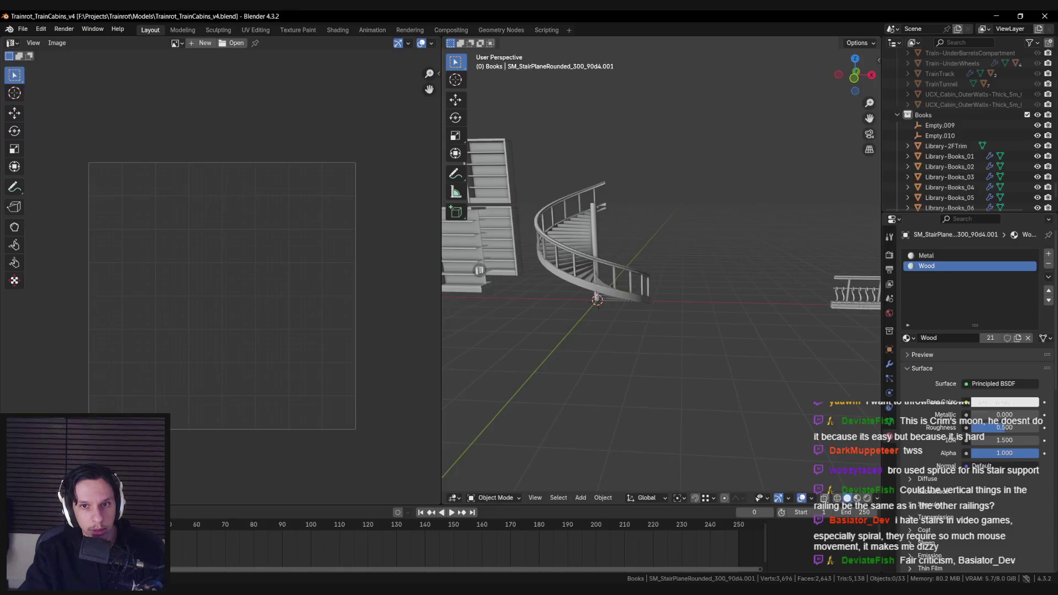
Enter Edit Mode on the staircase and dissolve the extra edges on the bottom step.
{"action": "scroll", "coordinate": [769, 414], "scroll_direction": "up", "scroll_amount": 5}
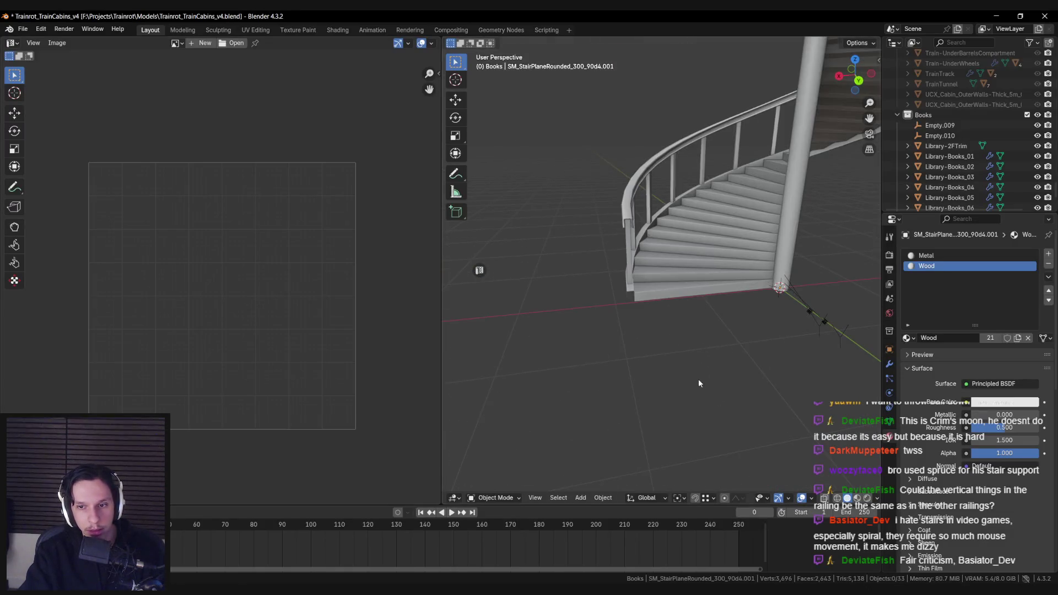
{"action": "scroll", "coordinate": [689, 267], "scroll_direction": "up", "scroll_amount": 4}
{"action": "key", "text": "Tab"}
{"action": "scroll", "coordinate": [637, 327], "scroll_direction": "down", "scroll_amount": 3}
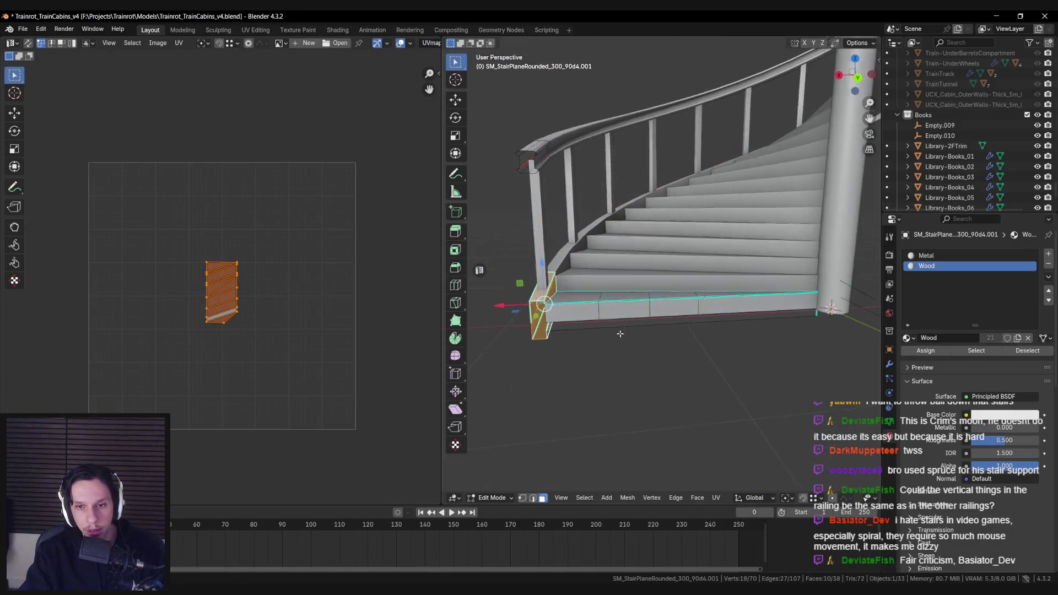
{"action": "key", "text": "alt+a"}
{"action": "scroll", "coordinate": [566, 308], "scroll_direction": "up", "scroll_amount": 2}
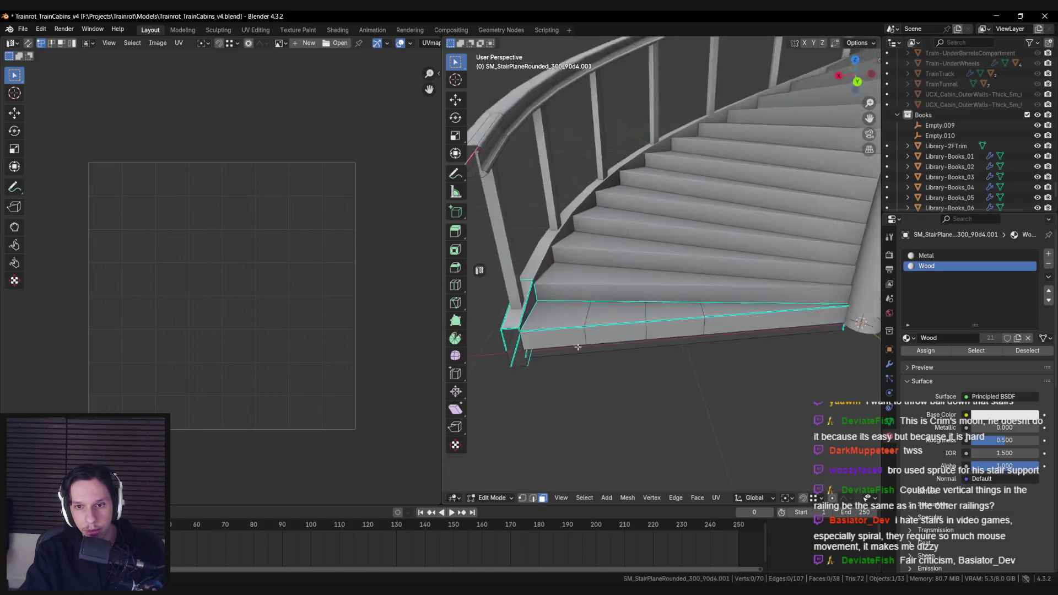
{"action": "key", "text": "2"}
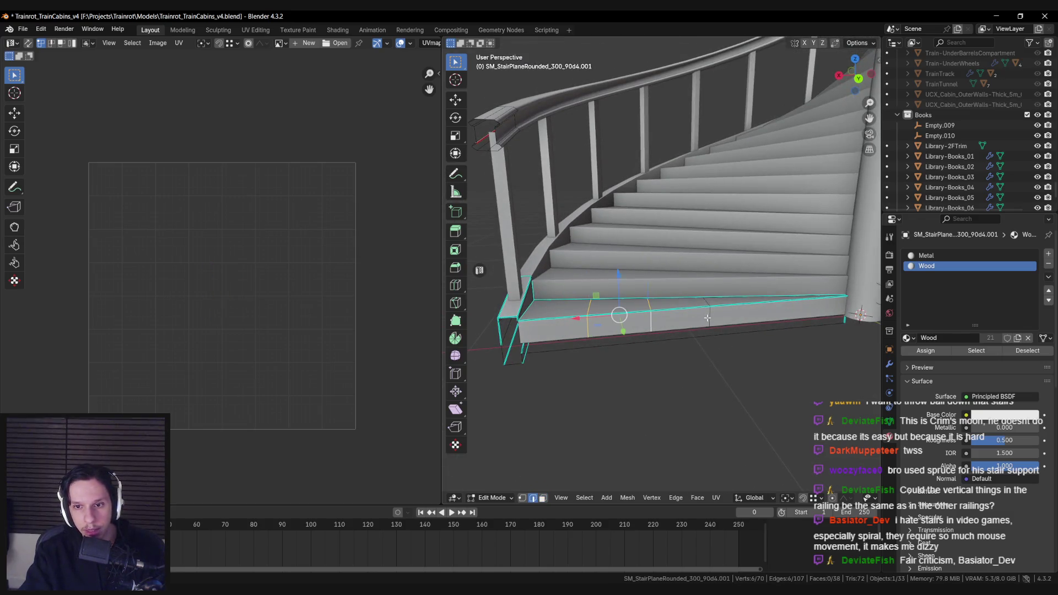
{"action": "key", "text": "ctrl+x"}
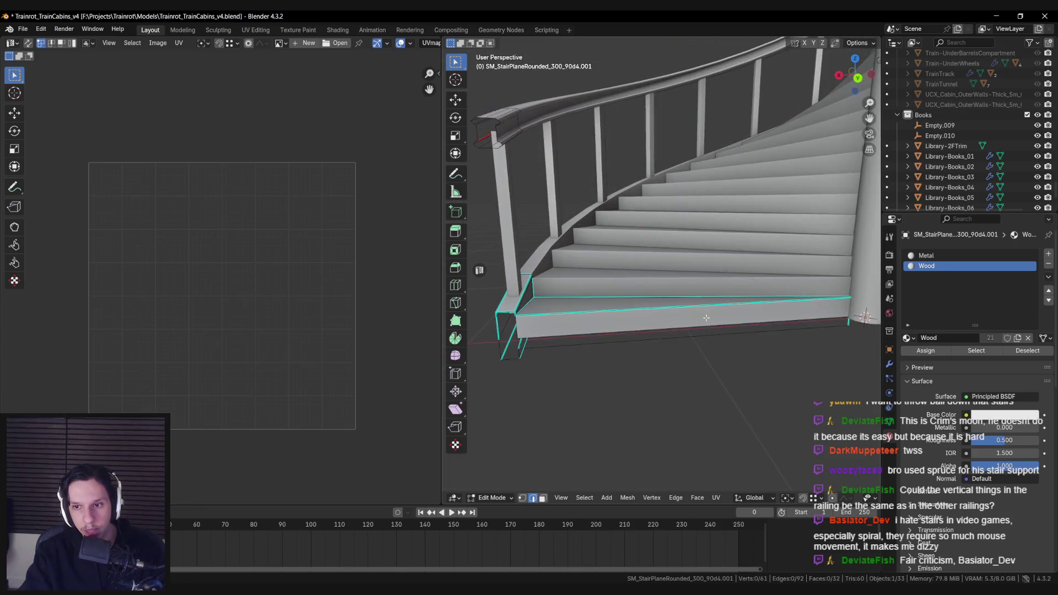
Inset the bottom step's front face by 0.03925 m.
{"action": "key", "text": "3"}
{"action": "left_click", "coordinate": [703, 333]}
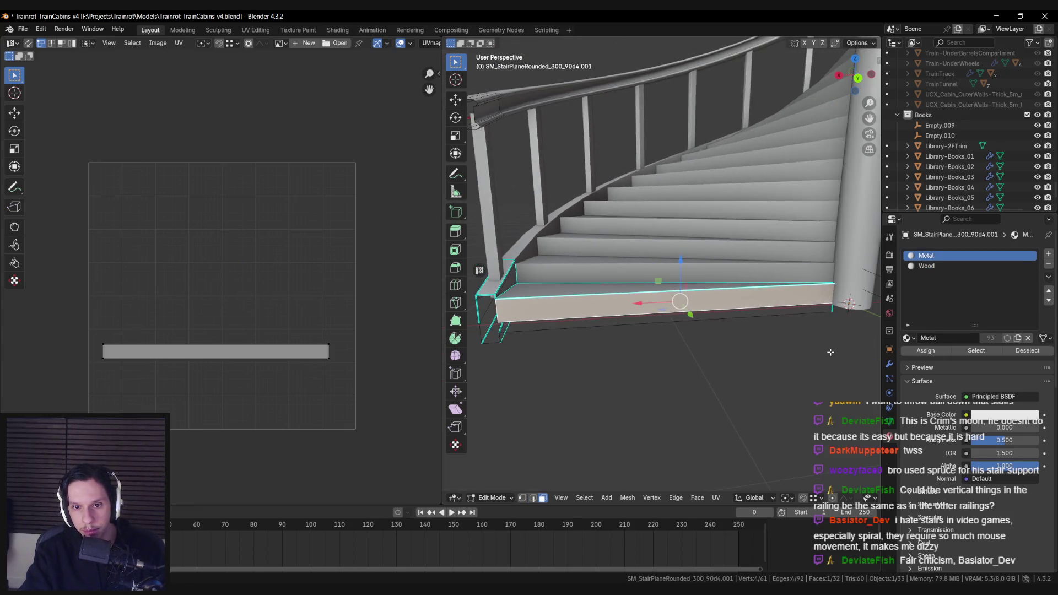
{"action": "key", "text": "i"}
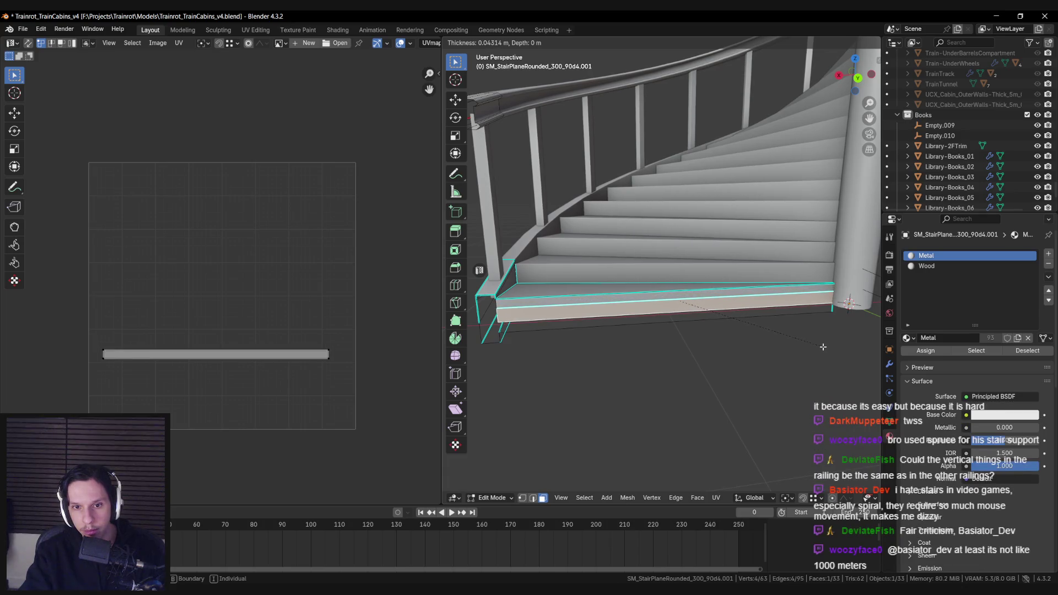
{"action": "left_click", "coordinate": [824, 346]}
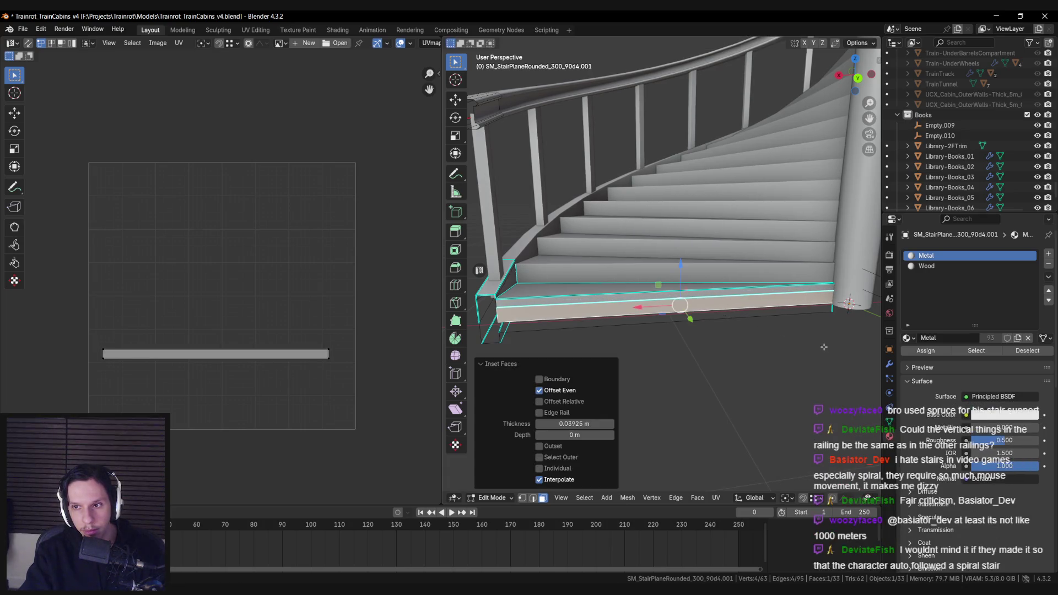
Add a new material slot and search the existing materials for trim and grating.
{"action": "left_click", "coordinate": [1050, 253]}
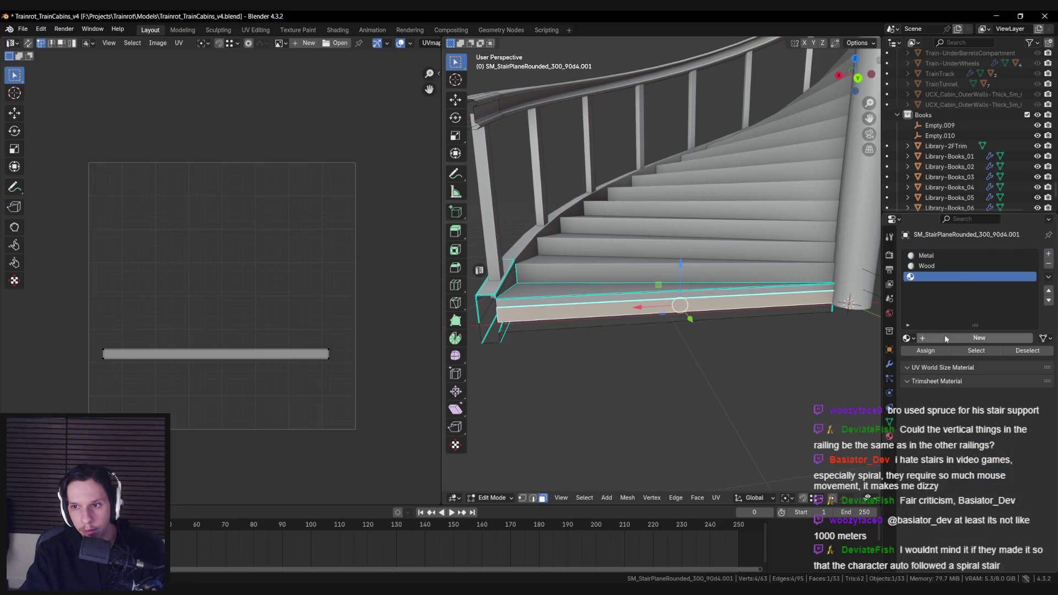
{"action": "left_click", "coordinate": [909, 338]}
{"action": "type", "text": "trim"}
{"action": "key", "text": "BackSpace"}
{"action": "key", "text": "BackSpace"}
{"action": "key", "text": "BackSpace"}
{"action": "type", "text": "grat"}
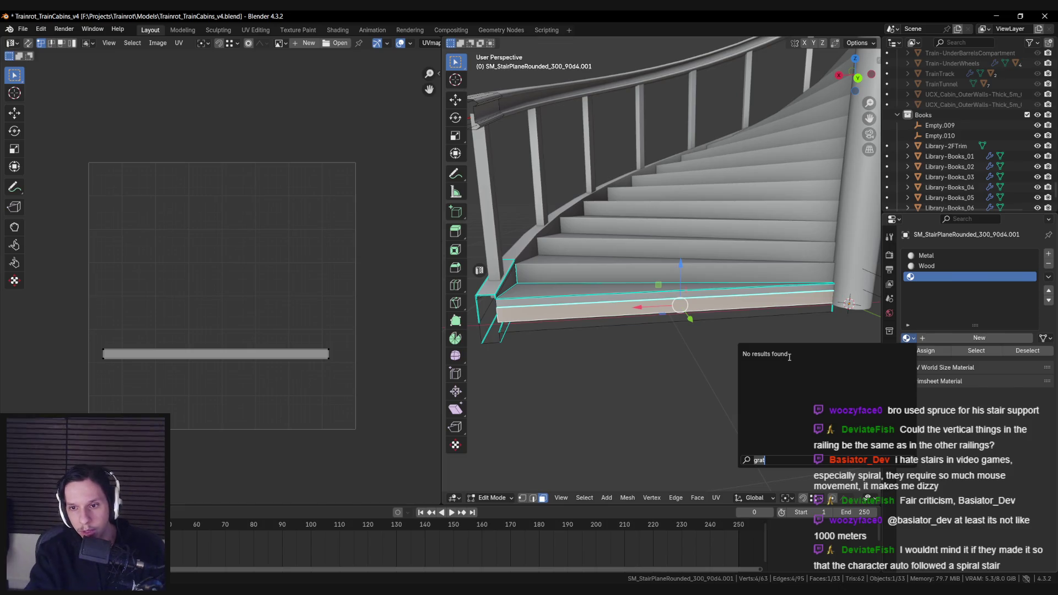
{"action": "key", "text": "BackSpace"}
{"action": "key", "text": "BackSpace"}
{"action": "key", "text": "BackSpace"}
{"action": "type", "text": "trim"}
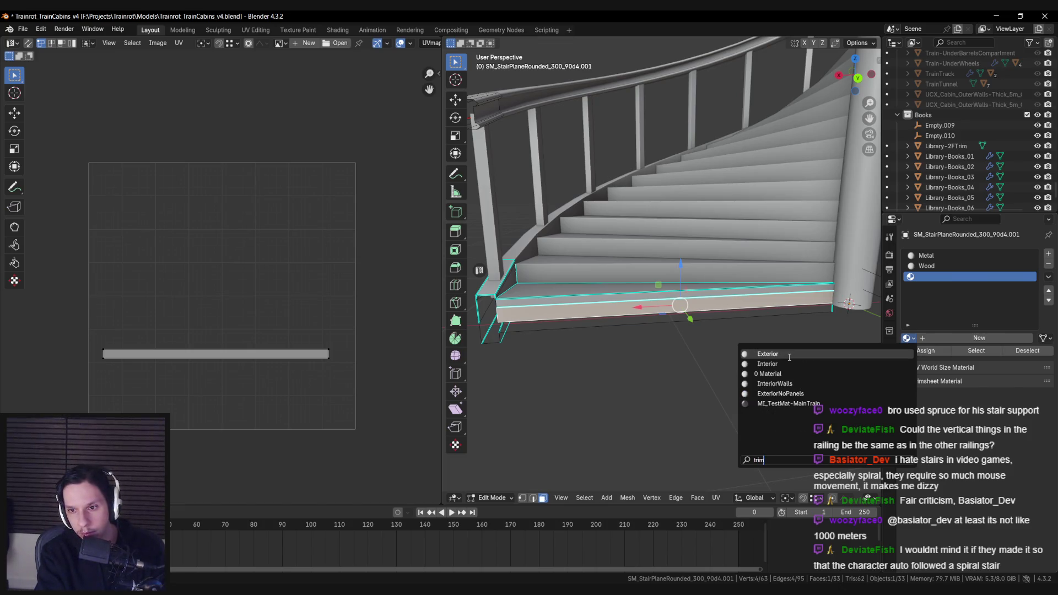
{"action": "key", "text": "Escape"}
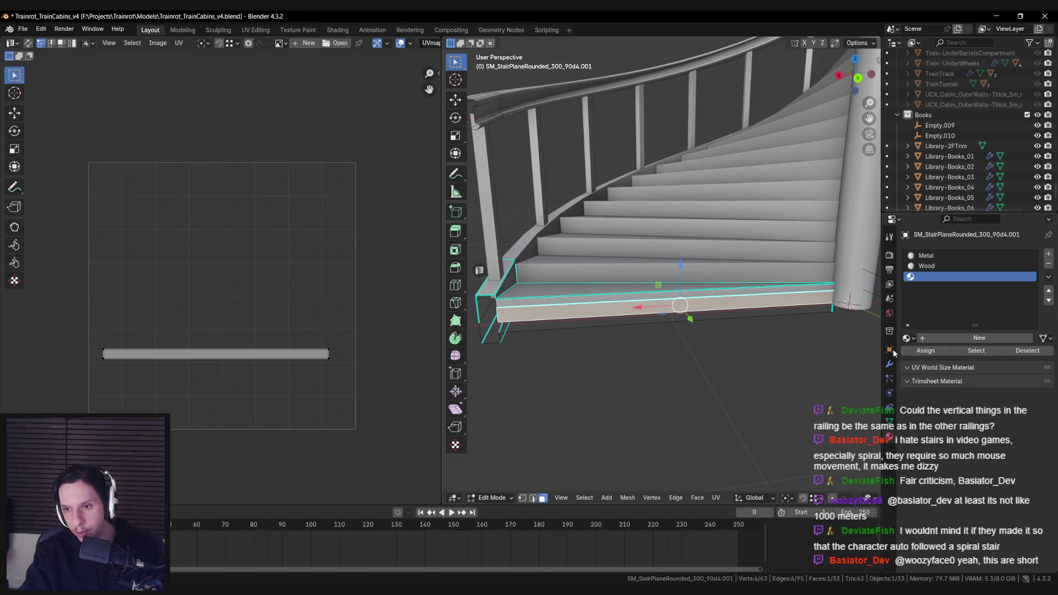
In Object Mode, fill the new third slot with the Catwalk material.
{"action": "key", "text": "Tab"}
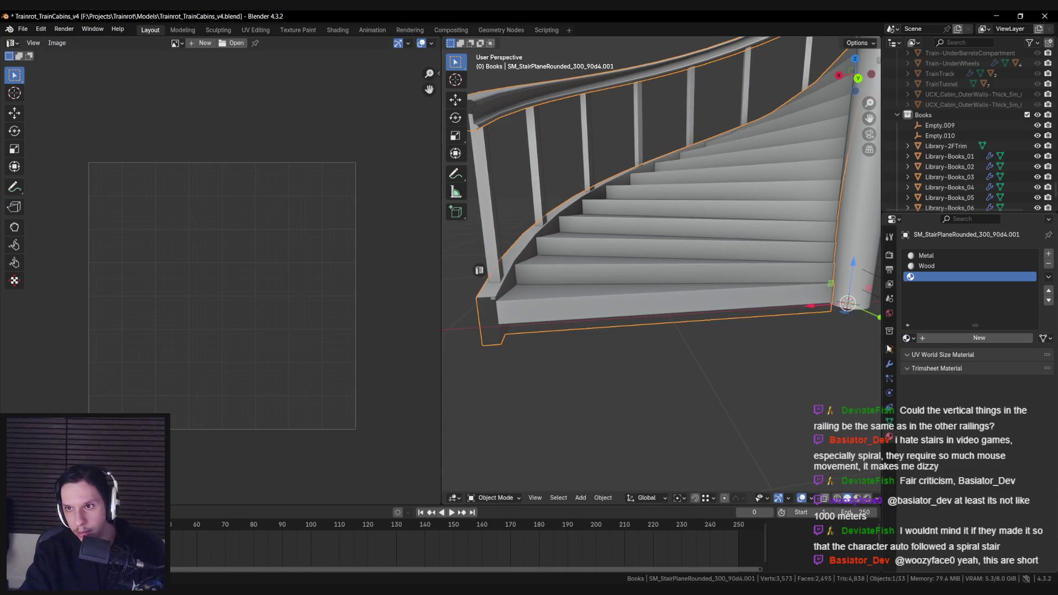
{"action": "left_click", "coordinate": [908, 338]}
{"action": "type", "text": "tri"}
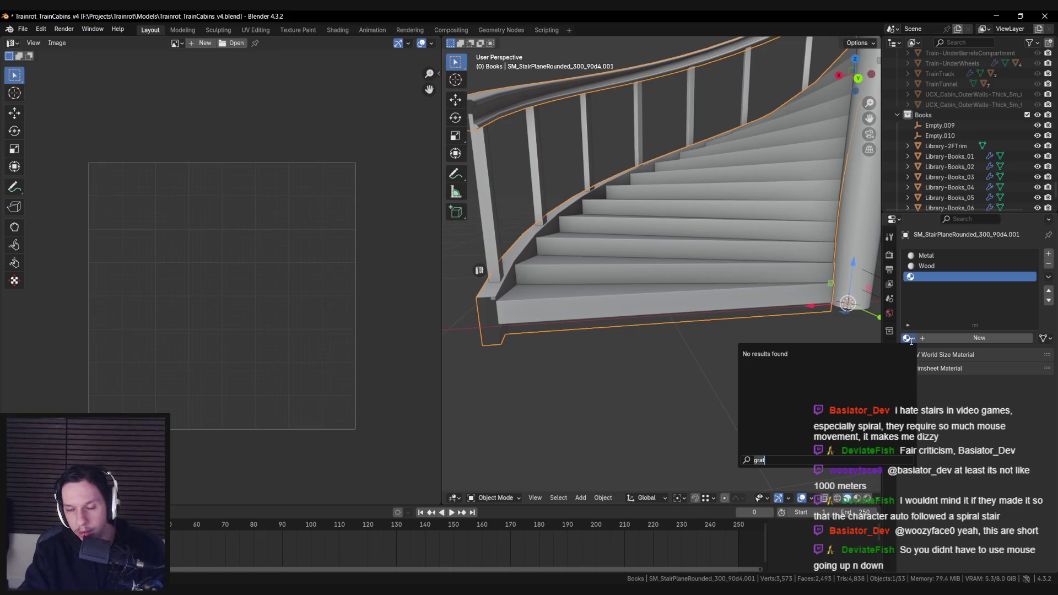
{"action": "key", "text": "BackSpace"}
{"action": "key", "text": "BackSpace"}
{"action": "key", "text": "BackSpace"}
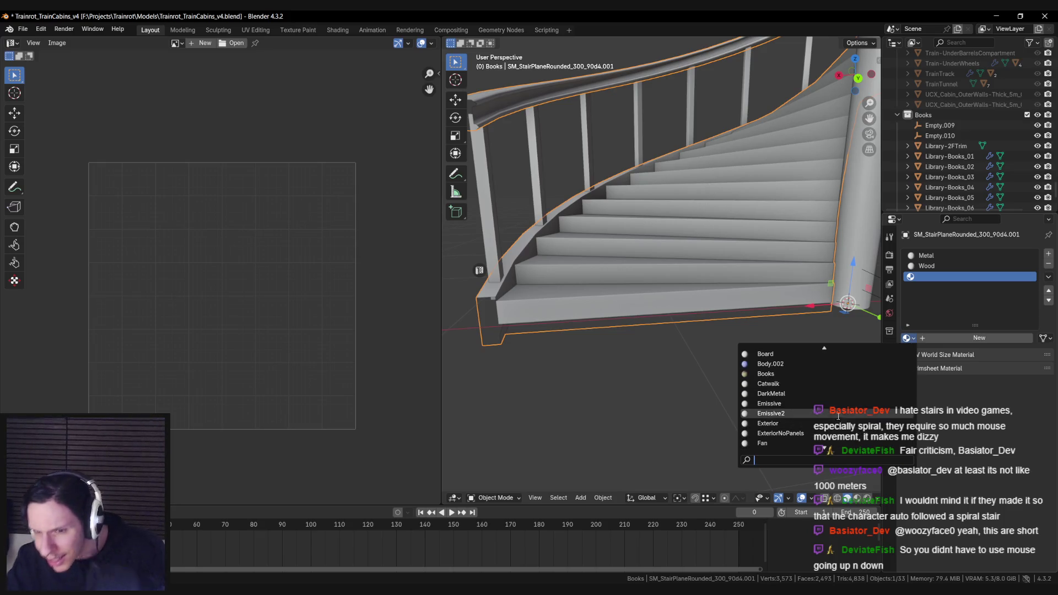
{"action": "left_click", "coordinate": [826, 386]}
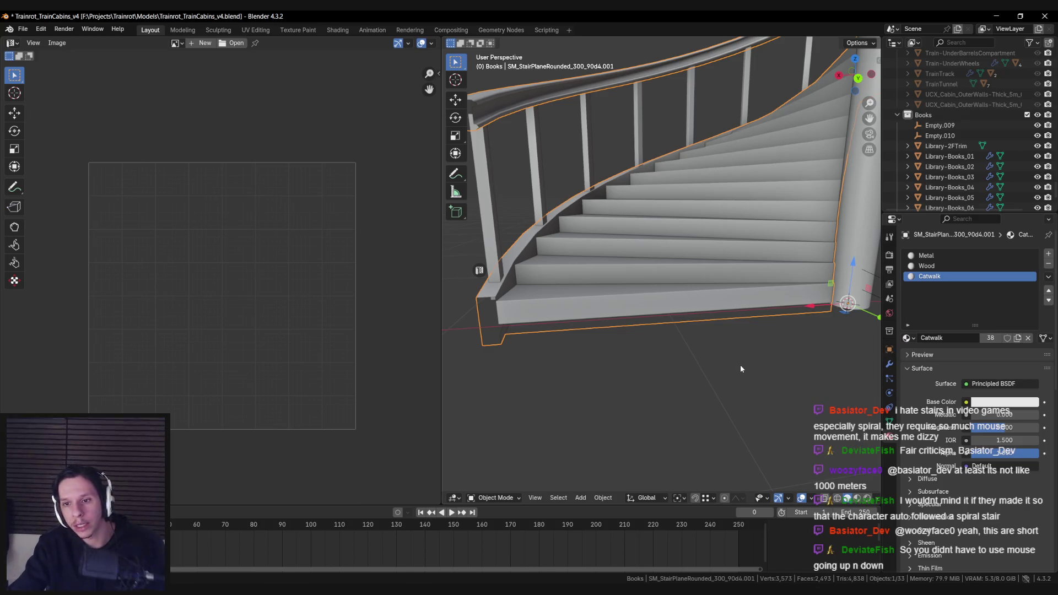
Back in Edit Mode, load T_Metal_Steel_N as the UV editor's background image.
{"action": "key", "text": "Tab"}
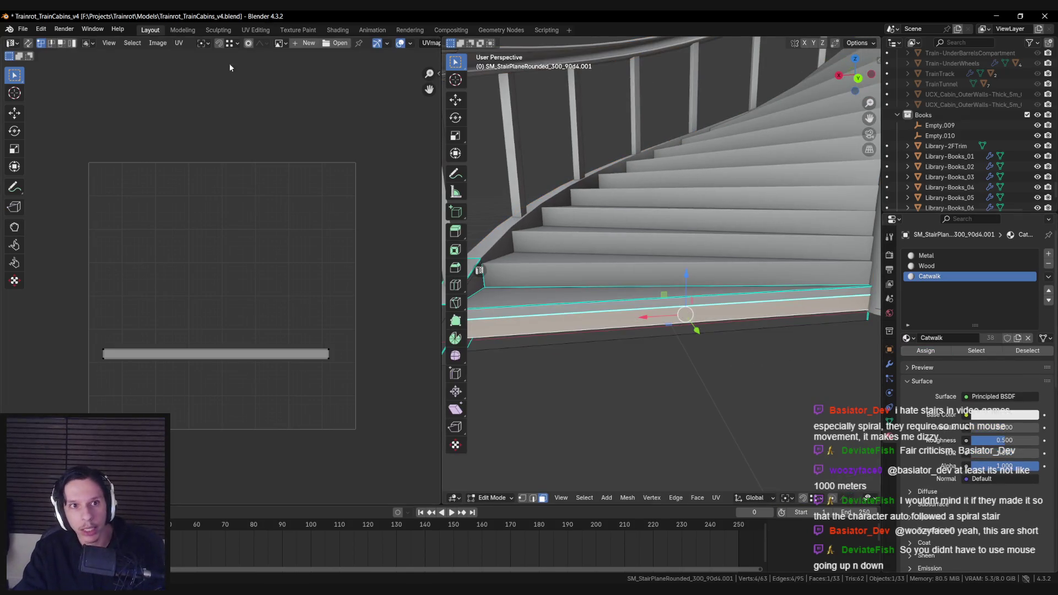
{"action": "left_click", "coordinate": [280, 44]}
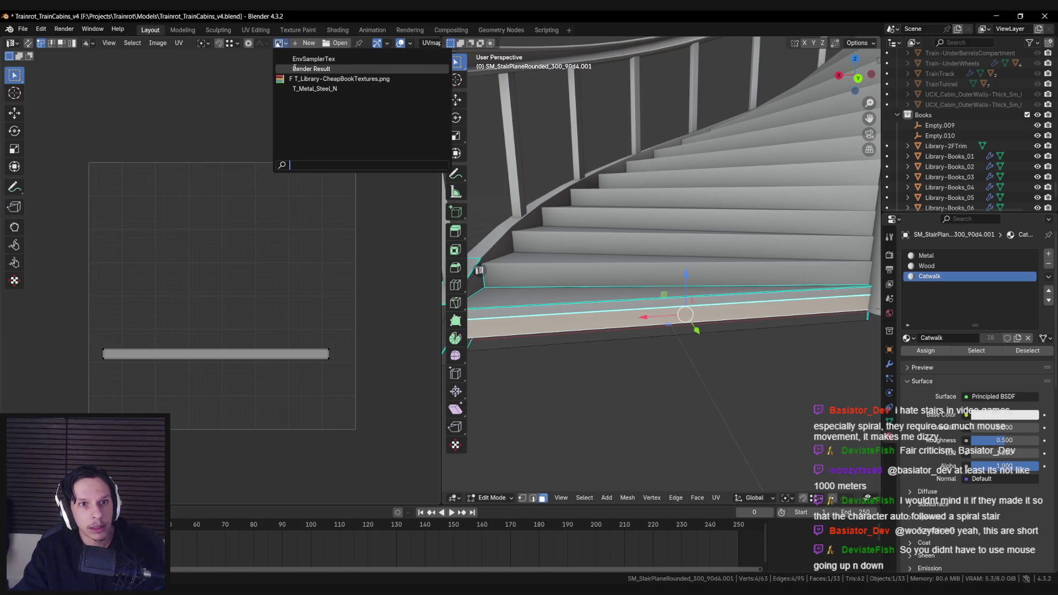
{"action": "left_click", "coordinate": [290, 88]}
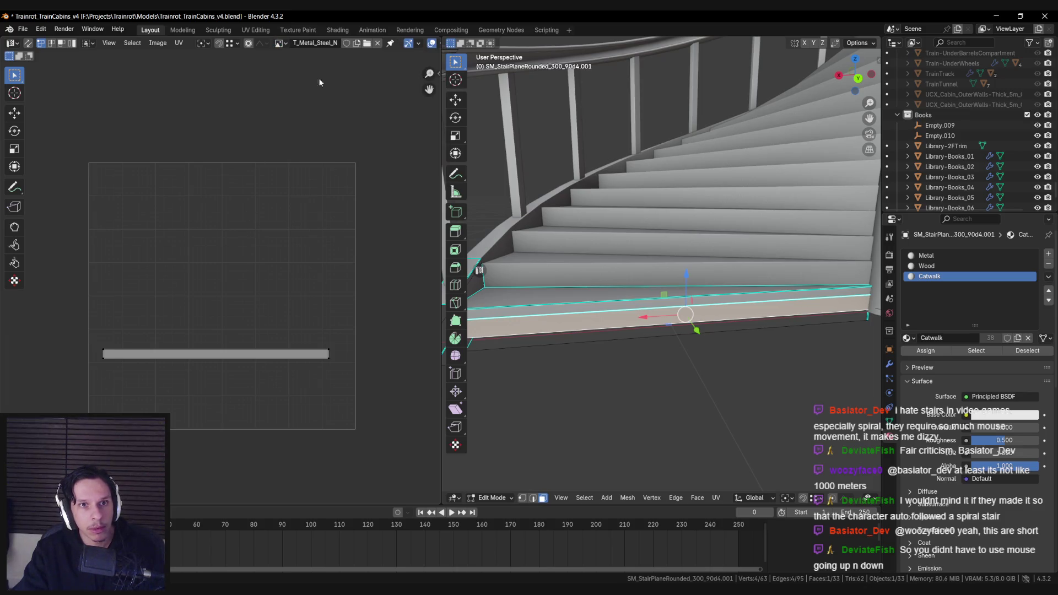
{"action": "left_click", "coordinate": [281, 43]}
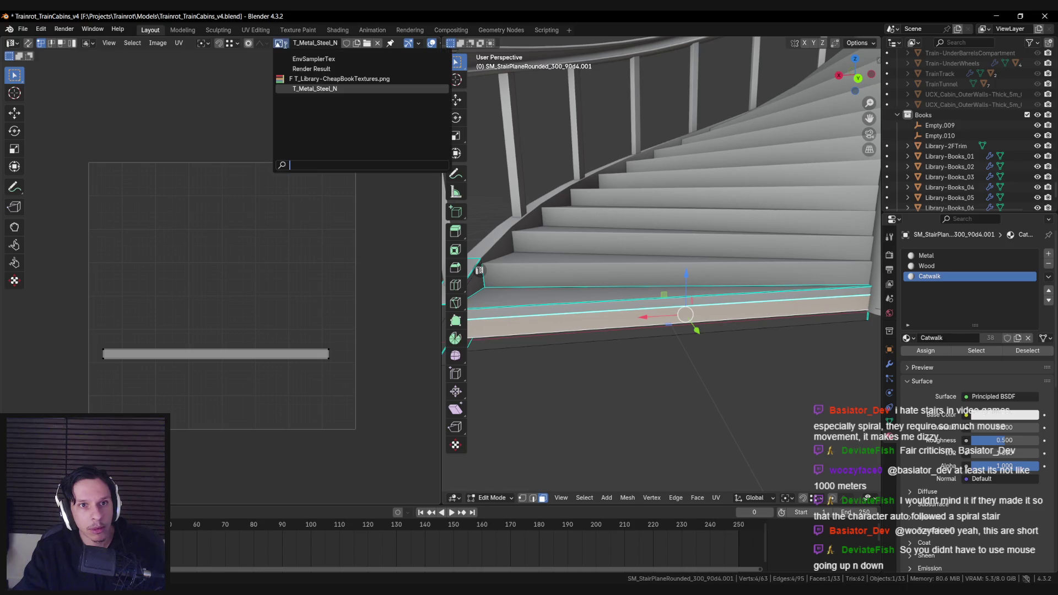
{"action": "left_click", "coordinate": [285, 45]}
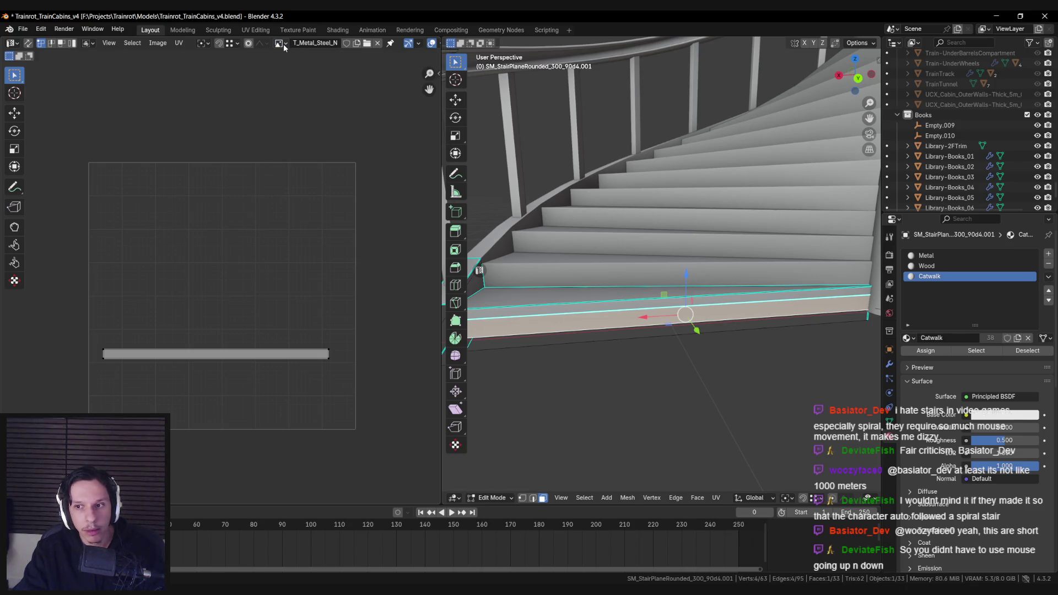
{"action": "left_click", "coordinate": [366, 44]}
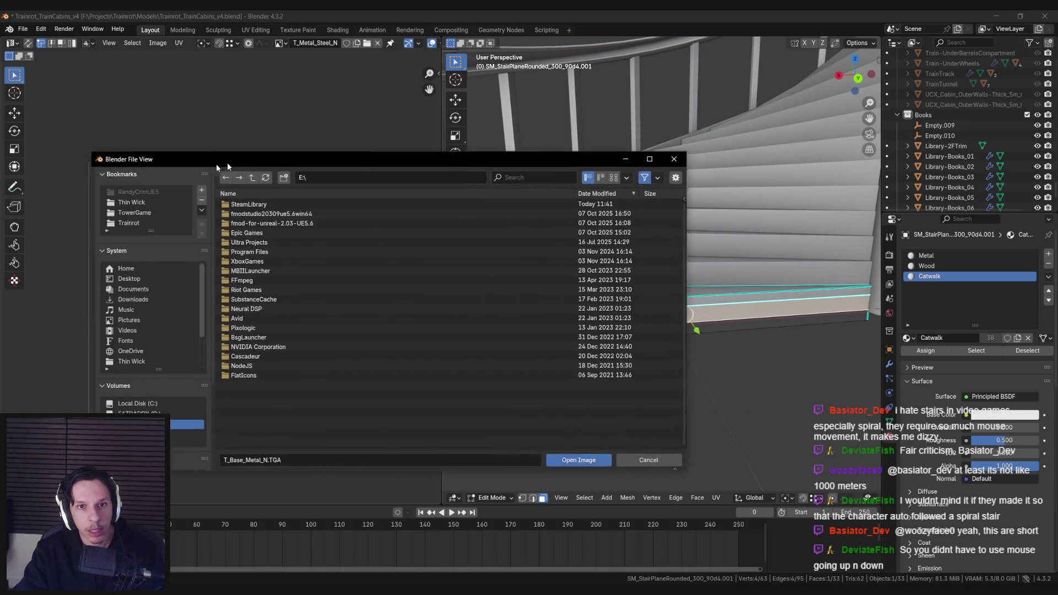
{"action": "key", "text": "Escape"}
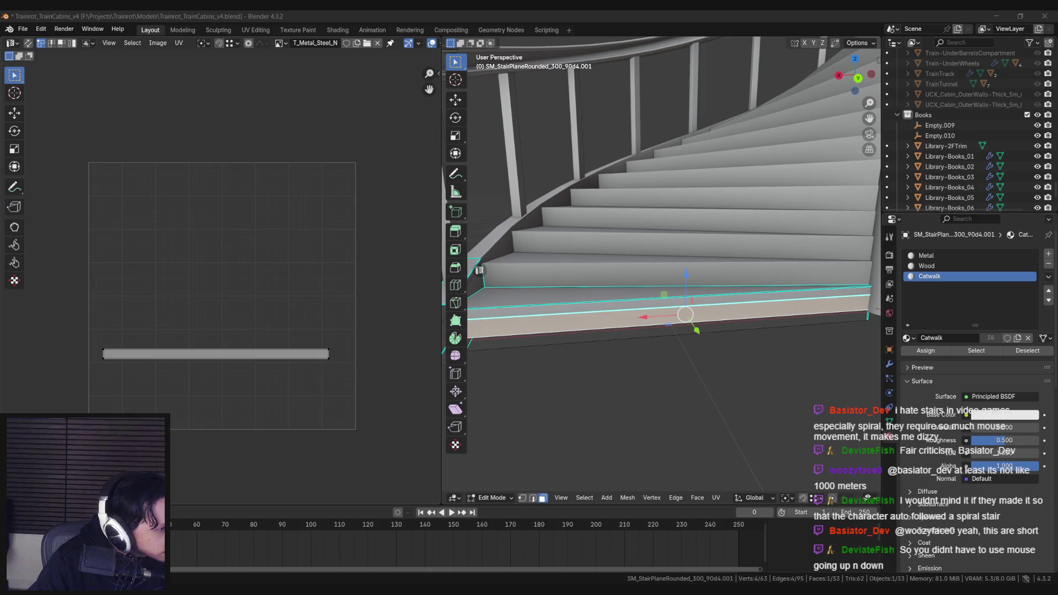
{"action": "left_click", "coordinate": [281, 43]}
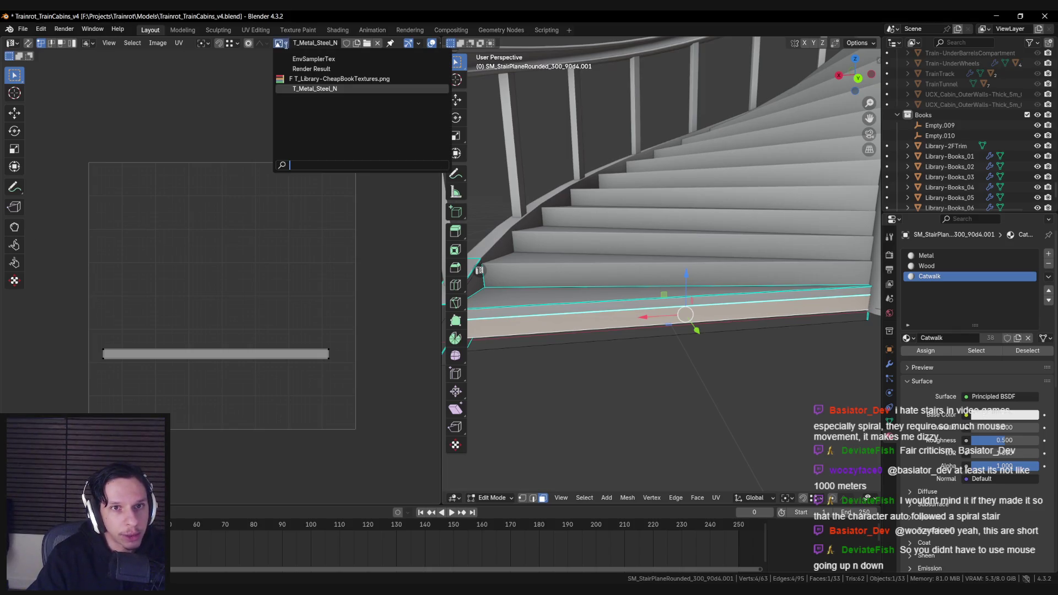
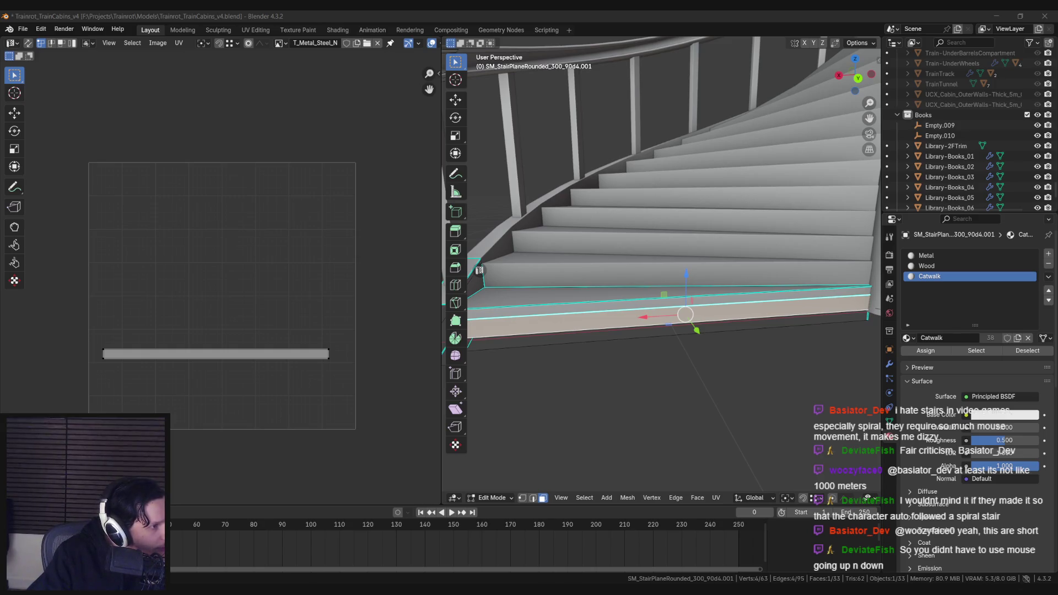
Move and widen the Catwalk UV strip over the grating trimsheet.
{"action": "scroll", "coordinate": [266, 350], "scroll_direction": "down", "scroll_amount": 5}
{"action": "scroll", "coordinate": [265, 357], "scroll_direction": "up", "scroll_amount": 2}
{"action": "left_click", "coordinate": [350, 360]}
{"action": "key", "text": "g"}
{"action": "key", "text": "Escape"}
{"action": "key", "text": "g"}
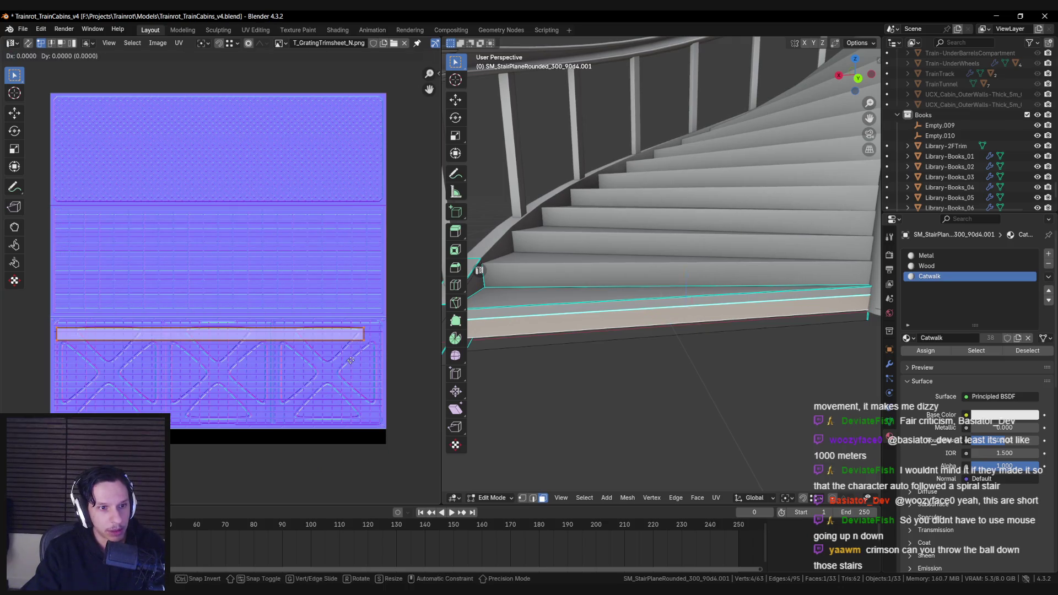
{"action": "key", "text": "s"}
{"action": "left_click", "coordinate": [349, 259]}
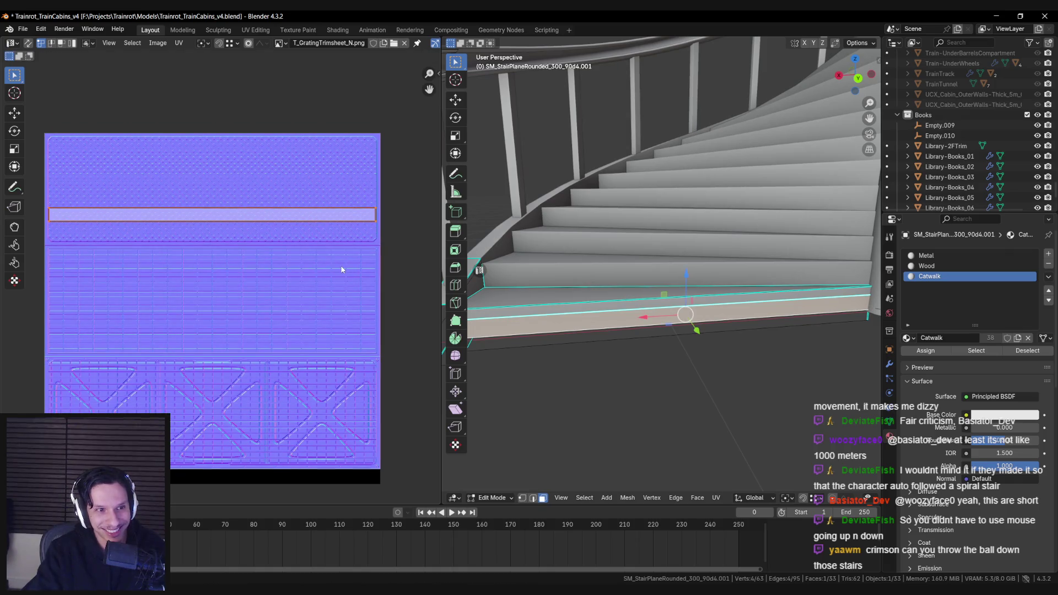
Rescale the UV strip along X only so it spans the trimsheet width.
{"action": "scroll", "coordinate": [344, 317], "scroll_direction": "up", "scroll_amount": 2}
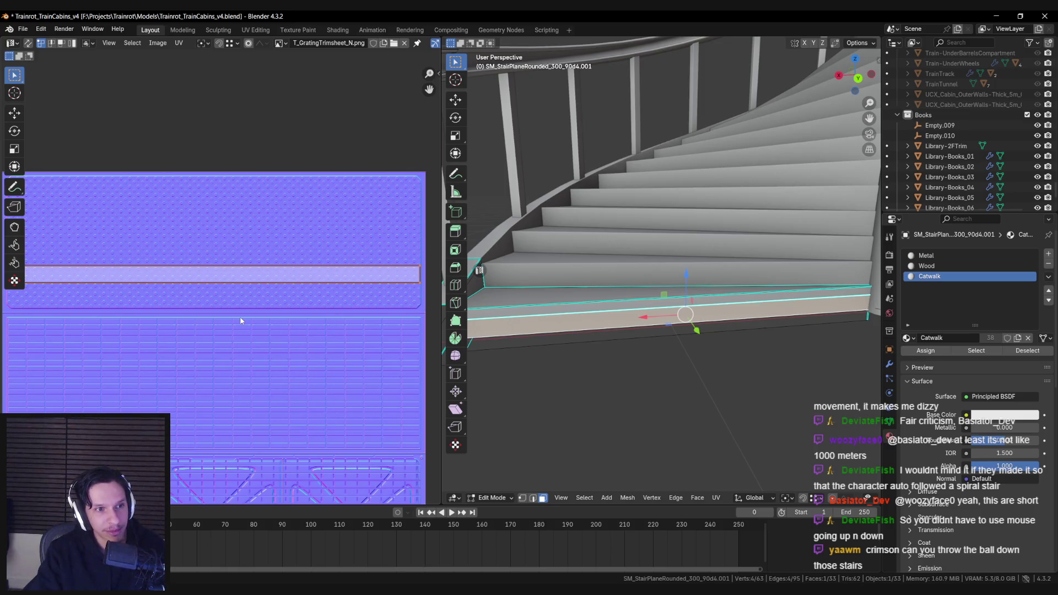
{"action": "scroll", "coordinate": [236, 320], "scroll_direction": "down", "scroll_amount": 1}
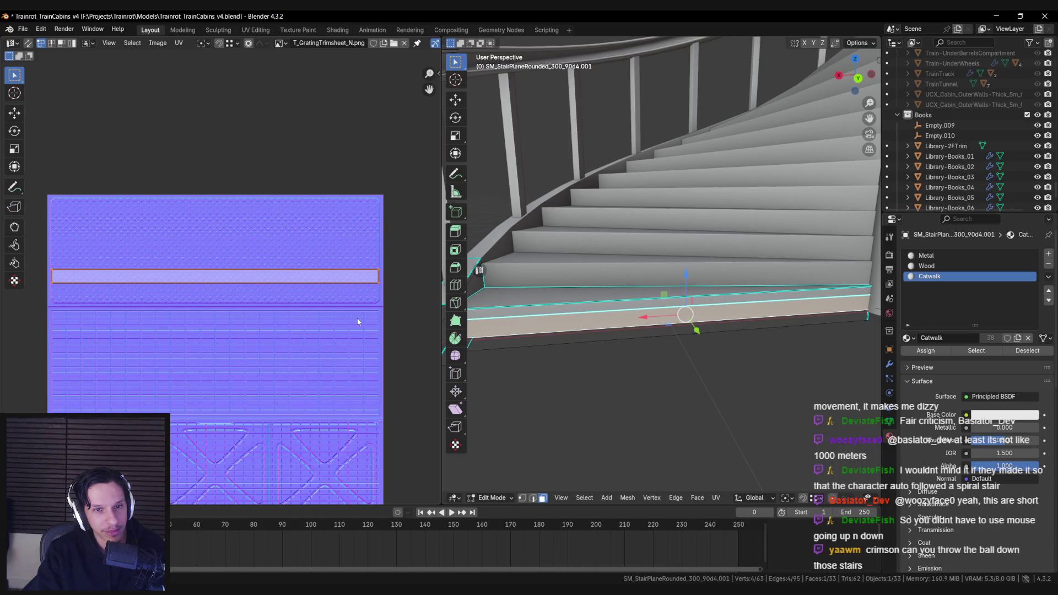
{"action": "scroll", "coordinate": [357, 322], "scroll_direction": "up", "scroll_amount": 2}
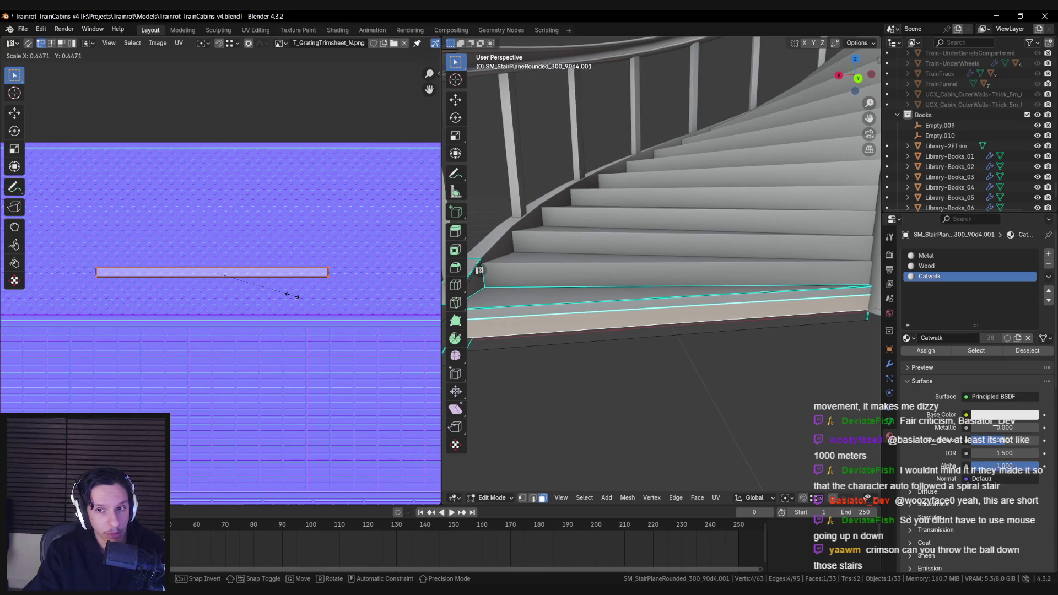
{"action": "key", "text": "Escape"}
{"action": "scroll", "coordinate": [364, 323], "scroll_direction": "down", "scroll_amount": 2}
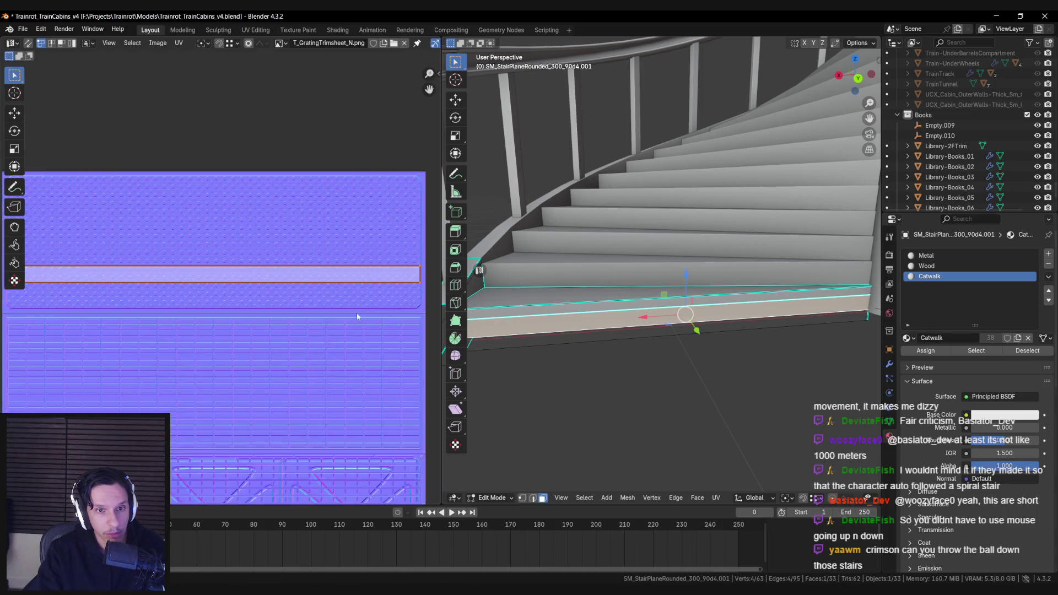
{"action": "scroll", "coordinate": [364, 323], "scroll_direction": "down", "scroll_amount": 1}
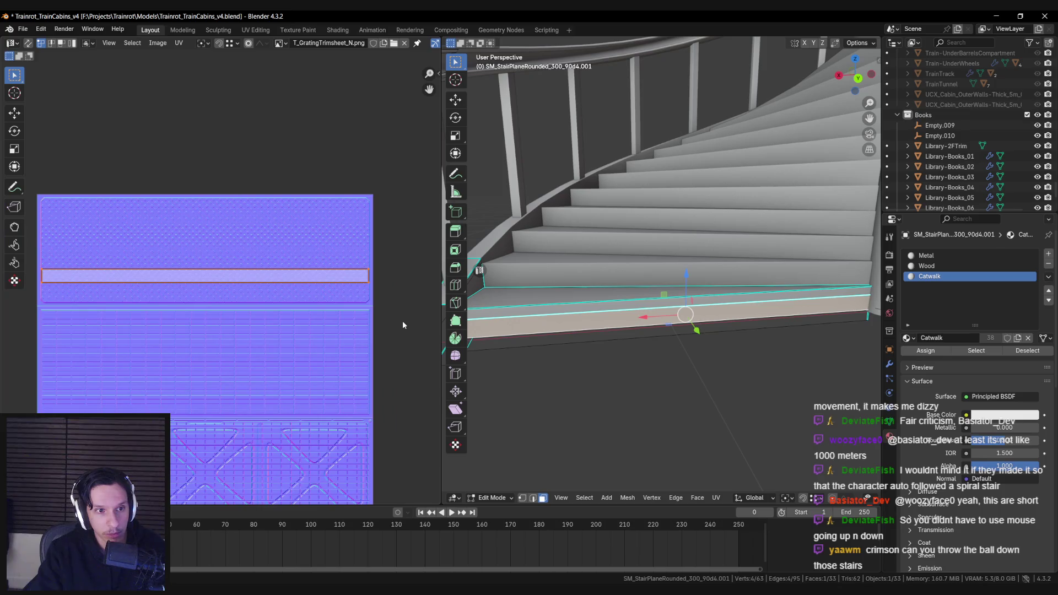
{"action": "scroll", "coordinate": [402, 321], "scroll_direction": "up", "scroll_amount": 4}
{"action": "scroll", "coordinate": [292, 340], "scroll_direction": "down", "scroll_amount": 1}
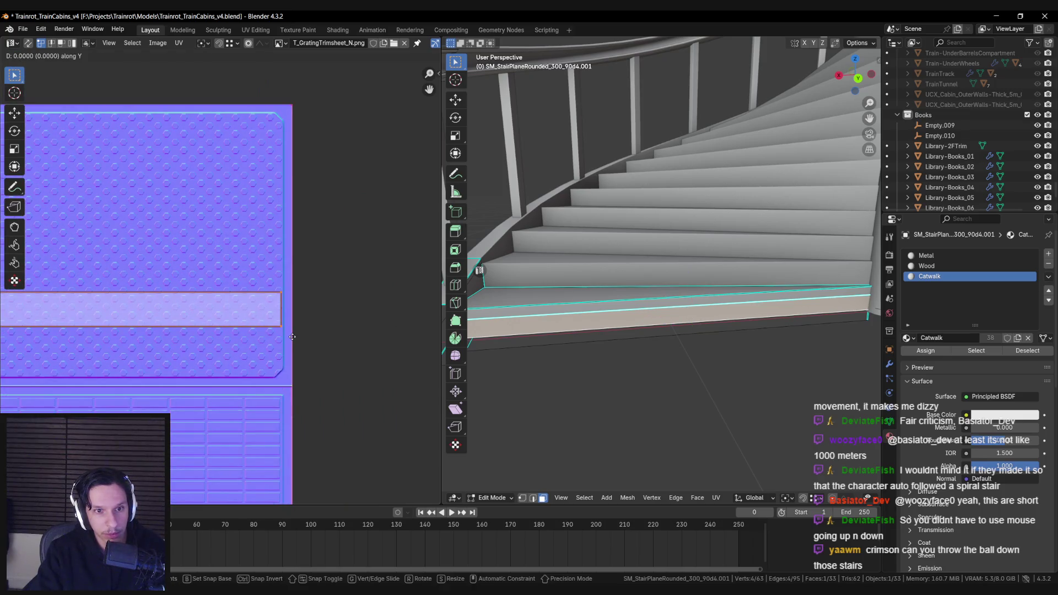
{"action": "scroll", "coordinate": [609, 343], "scroll_direction": "down", "scroll_amount": 4}
{"action": "key", "text": "s"}
{"action": "key", "text": "x"}
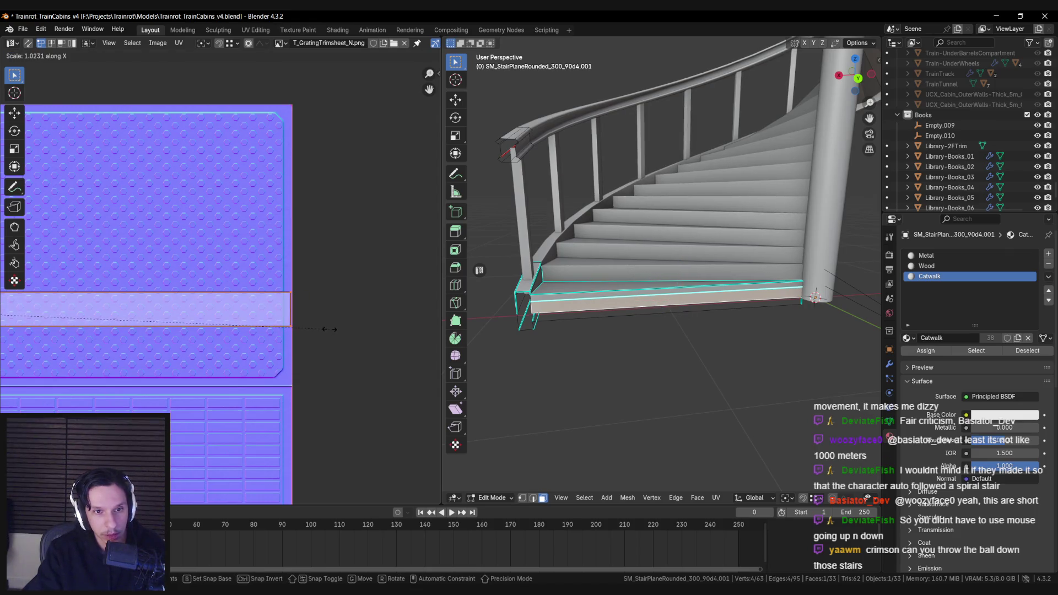
{"action": "left_click", "coordinate": [331, 329]}
Return to Object Mode and save Trainrot_TrainCabins_v4.blend.
{"action": "scroll", "coordinate": [221, 331], "scroll_direction": "down", "scroll_amount": 2}
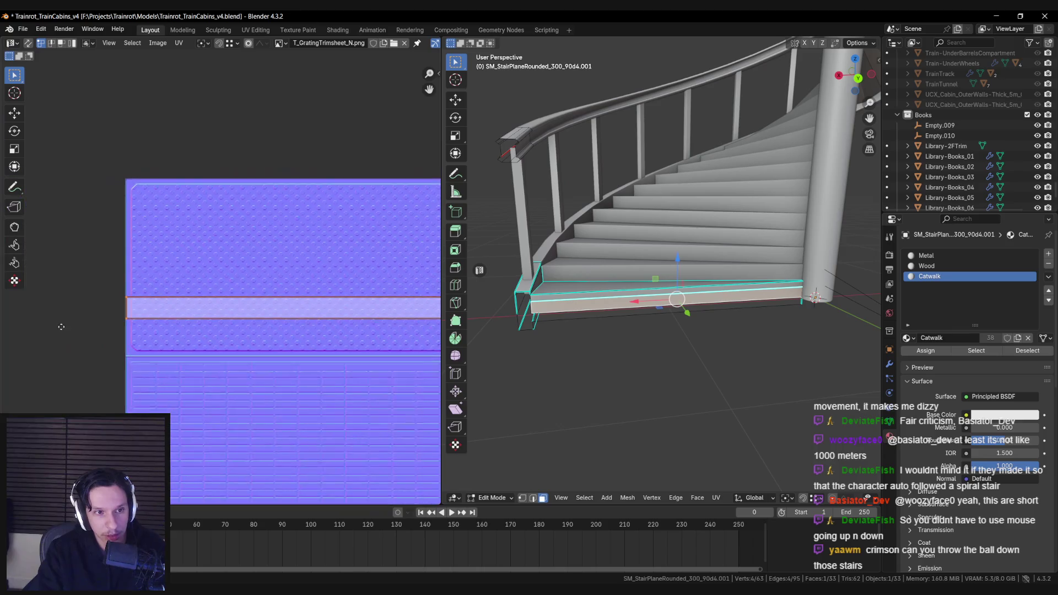
{"action": "scroll", "coordinate": [173, 329], "scroll_direction": "down", "scroll_amount": 2}
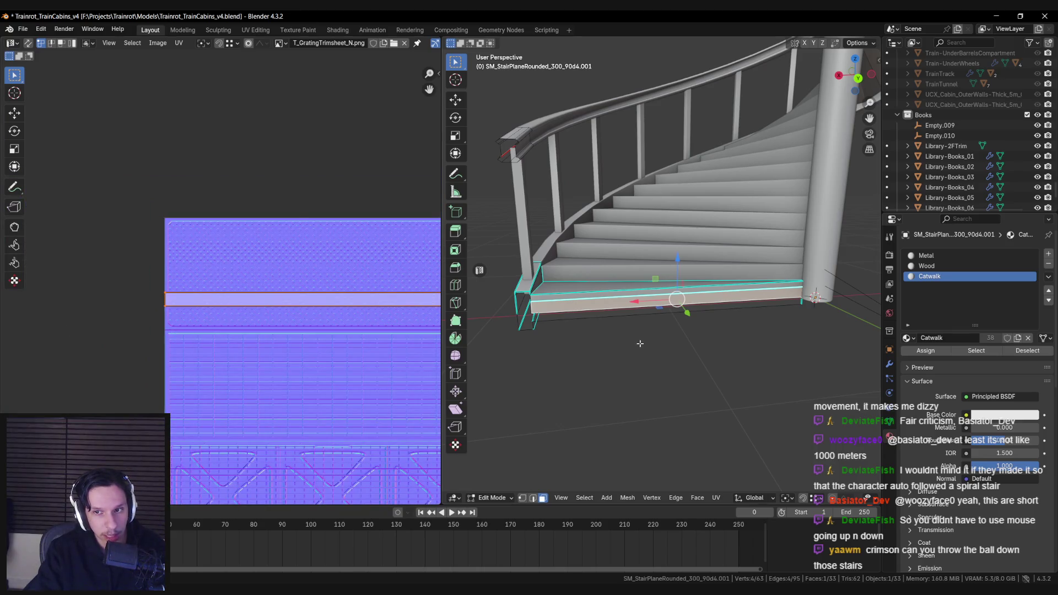
{"action": "key", "text": "Tab"}
{"action": "key", "text": "ctrl+s"}
{"action": "scroll", "coordinate": [656, 333], "scroll_direction": "down", "scroll_amount": 5}
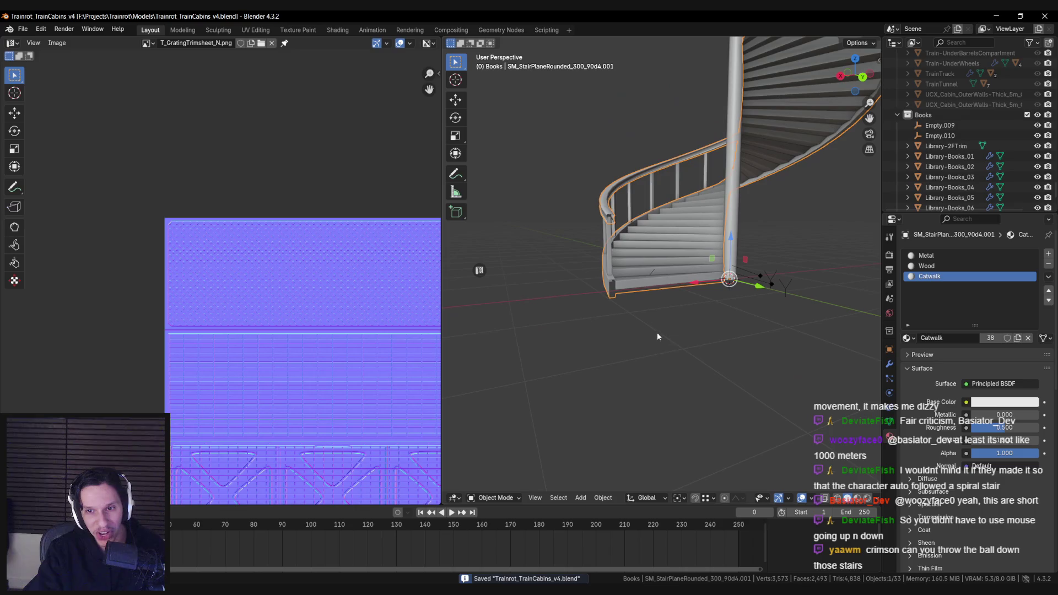
Export the staircase from Blender and reimport S_Library-Staircase with the new file.
{"action": "key", "text": "n"}
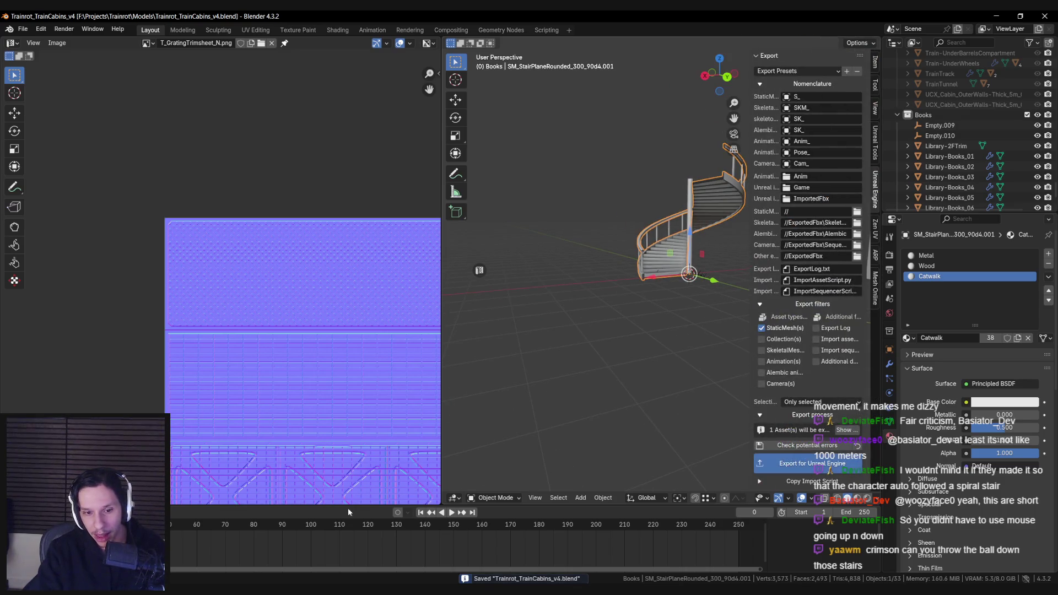
{"action": "left_click", "coordinate": [808, 463]}
{"action": "key", "text": "alt+Tab"}
{"action": "scroll", "coordinate": [408, 496], "scroll_direction": "down", "scroll_amount": 2}
{"action": "right_click", "coordinate": [408, 507]}
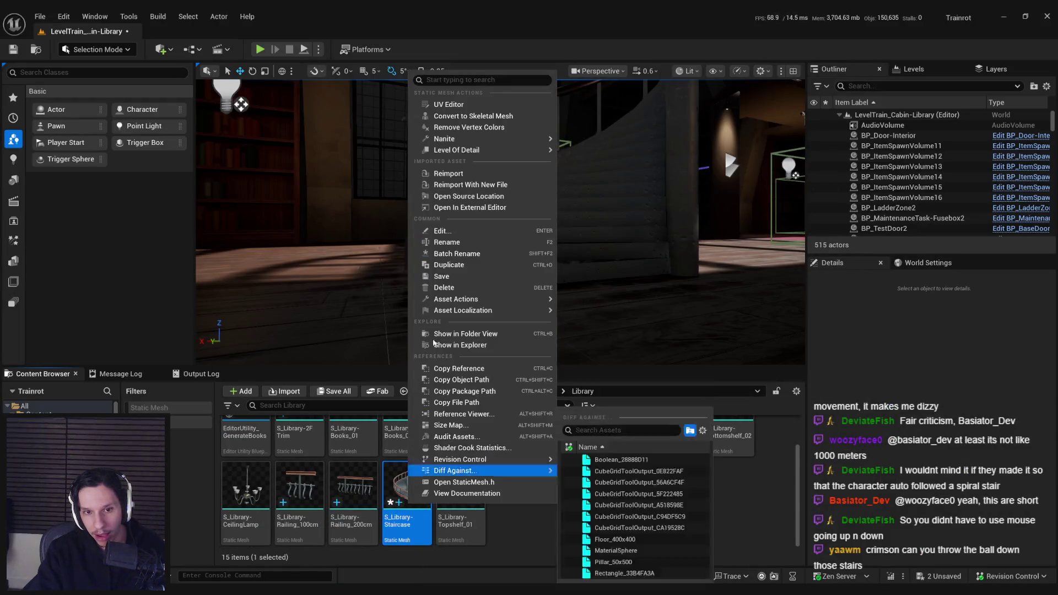
{"action": "left_click", "coordinate": [451, 174]}
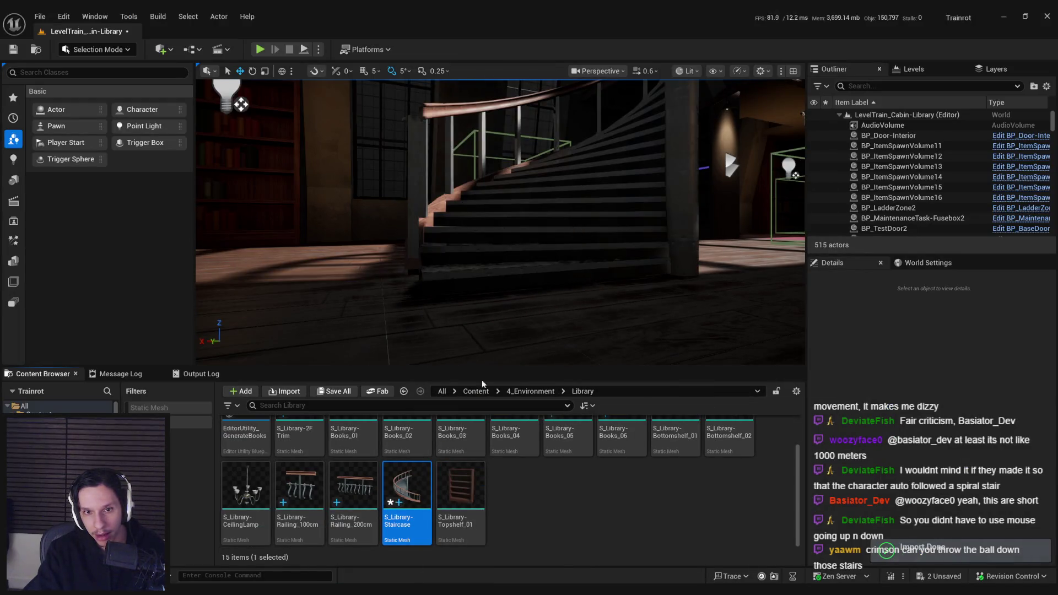
Assign M_GrateTrimsheet to the staircase's Catwalk slot and save the asset.
{"action": "double_click", "coordinate": [415, 500]}
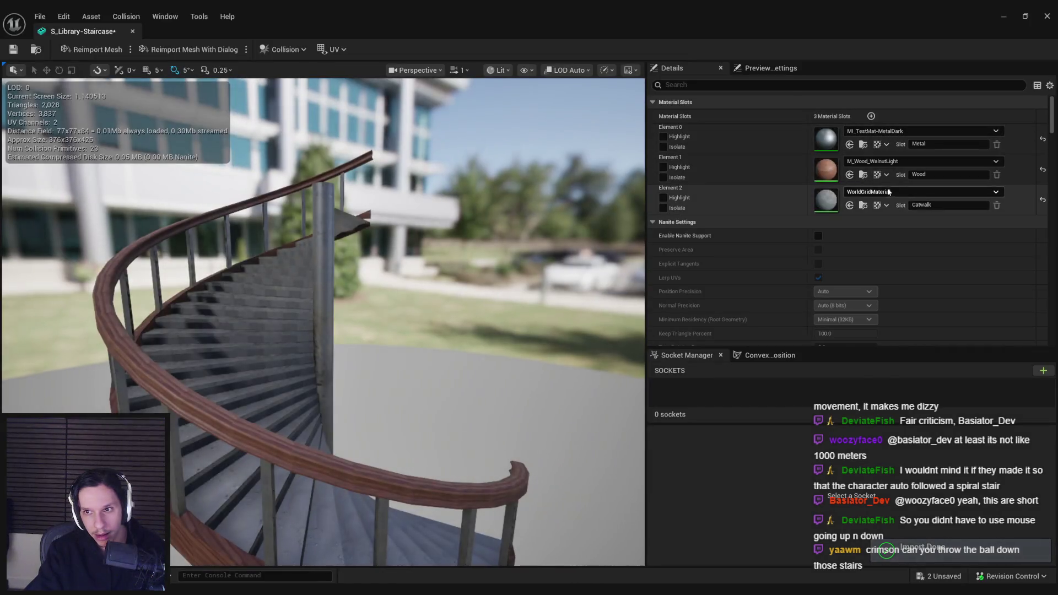
{"action": "left_click", "coordinate": [888, 193]}
{"action": "type", "text": "grate"}
{"action": "left_click", "coordinate": [906, 299]}
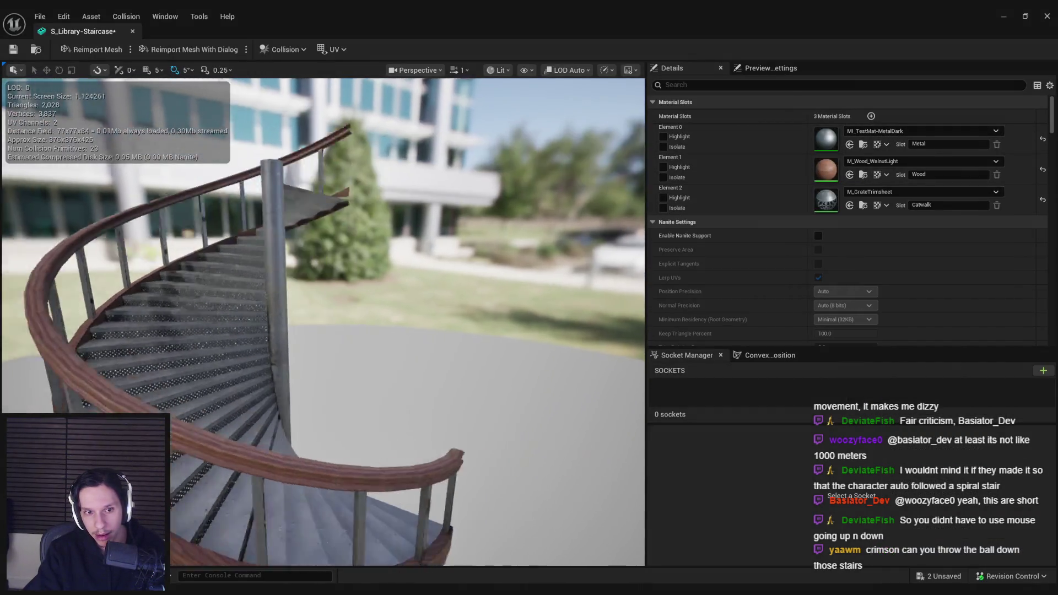
{"action": "key", "text": "ctrl+s"}
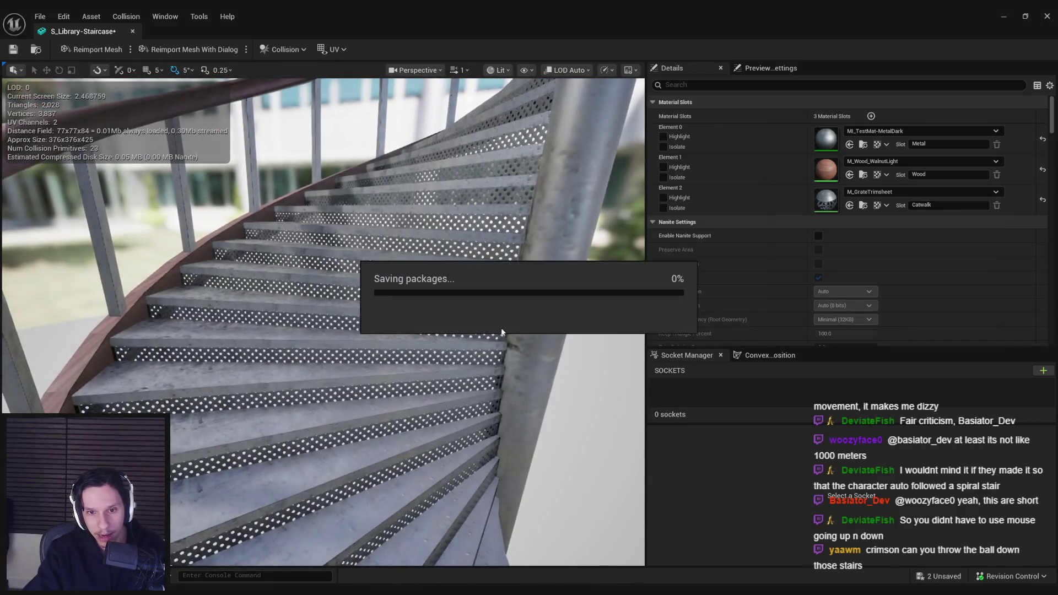
{"action": "left_click_drag", "start_coordinate": [466, 328], "coordinate": [428, 329]}
{"action": "key", "text": "alt+Tab"}
{"action": "key", "text": "alt+Tab"}
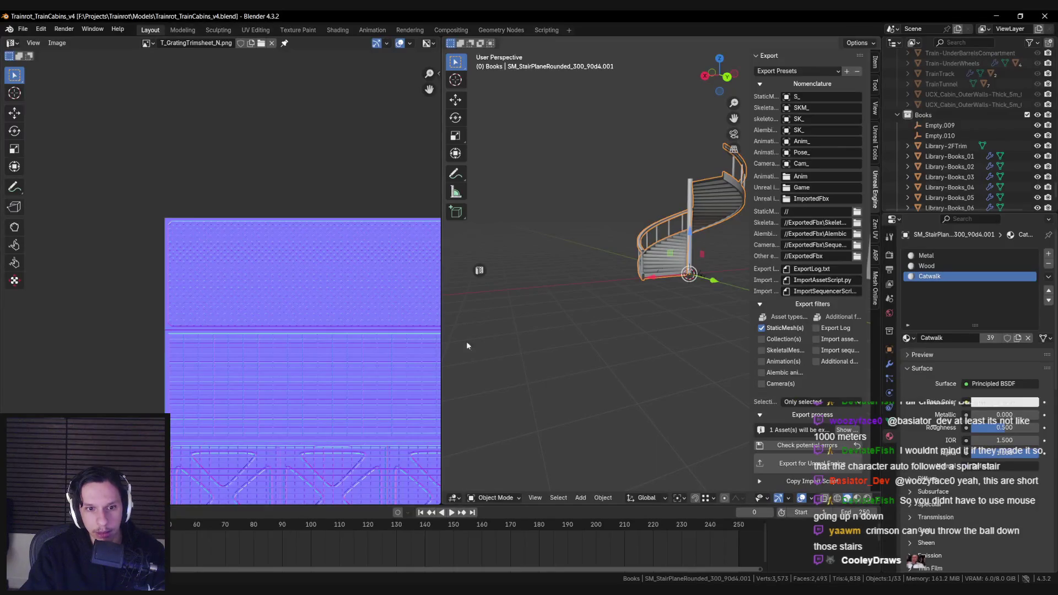
In Edit Mode, move the Catwalk UV strip onto the trimsheet's panelled area.
{"action": "key", "text": "Tab"}
{"action": "scroll", "coordinate": [338, 270], "scroll_direction": "up", "scroll_amount": 3}
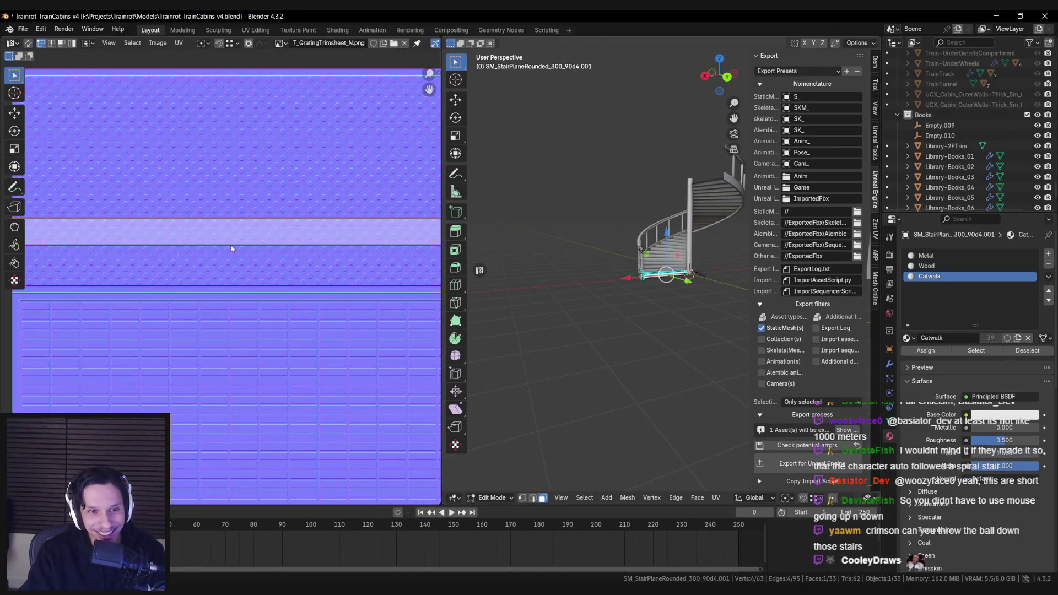
{"action": "key", "text": "g"}
{"action": "left_click", "coordinate": [220, 361]}
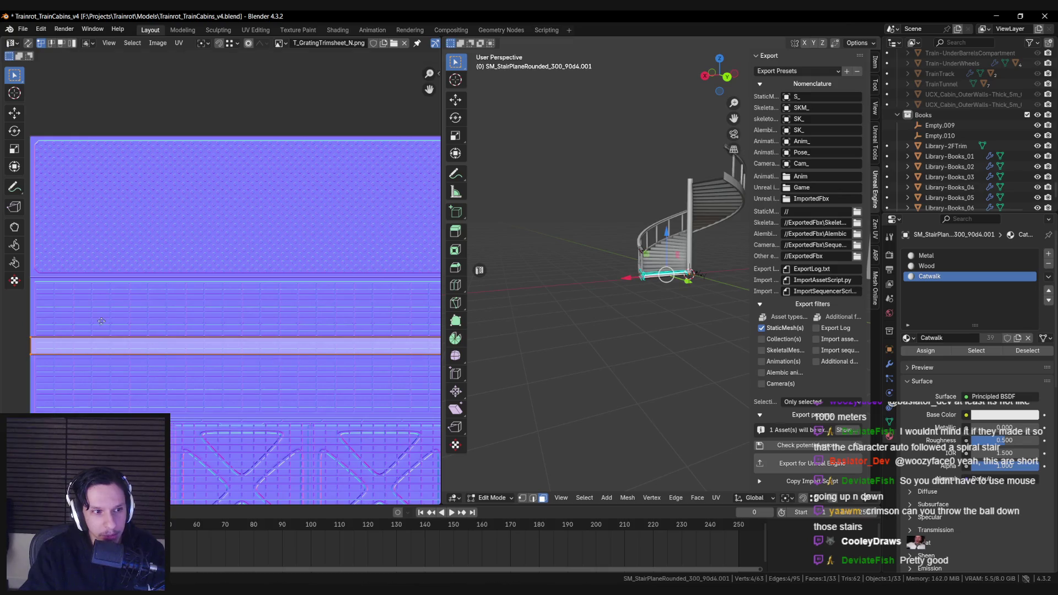
{"action": "scroll", "coordinate": [166, 301], "scroll_direction": "up", "scroll_amount": 2}
{"action": "scroll", "coordinate": [166, 300], "scroll_direction": "up", "scroll_amount": 1}
Fine-tune the strip's vertical position along Y and return to Object Mode.
{"action": "key", "text": "g"}
{"action": "key", "text": "y"}
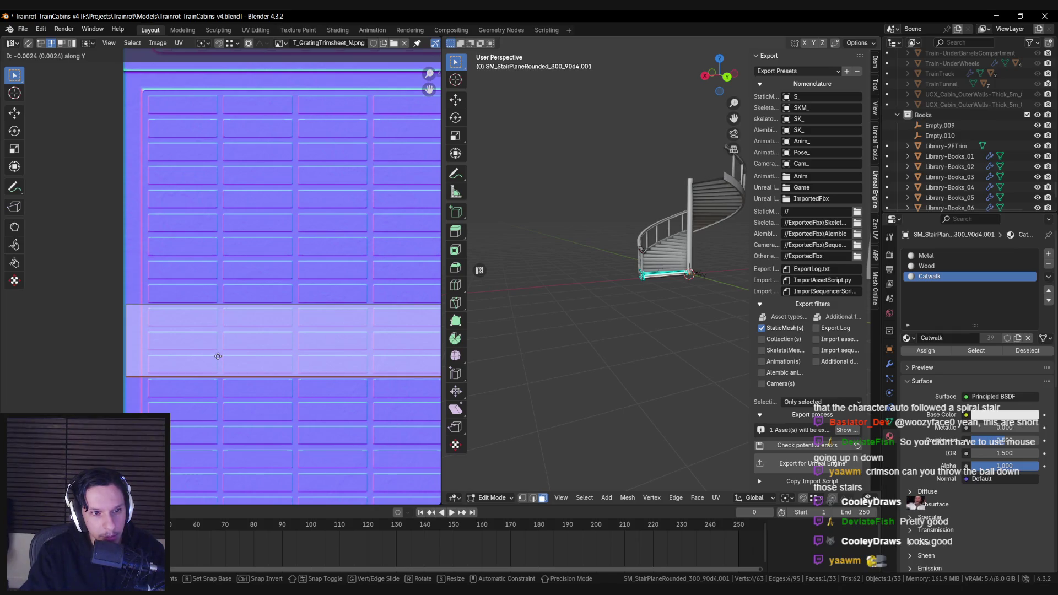
{"action": "scroll", "coordinate": [229, 333], "scroll_direction": "up", "scroll_amount": 4}
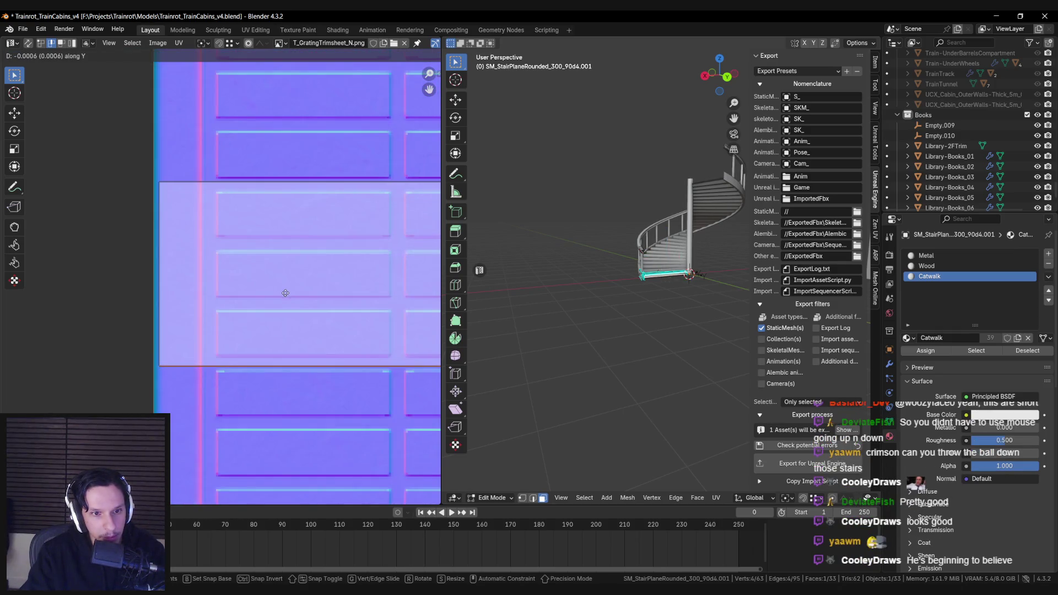
{"action": "left_click", "coordinate": [285, 293]}
{"action": "key", "text": "Tab"}
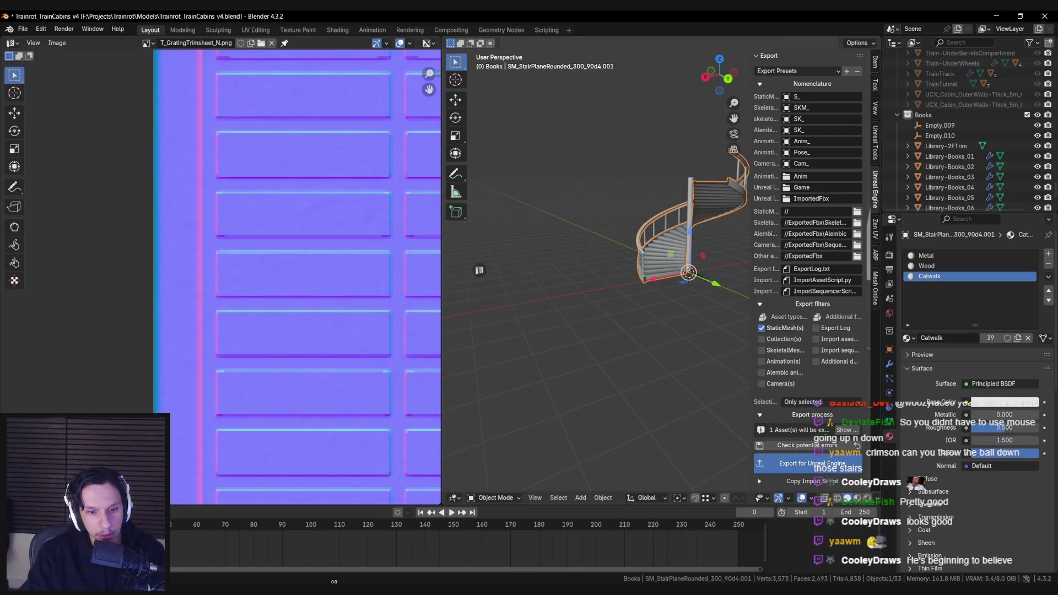
{"action": "mouse_move", "coordinate": [410, 589]}
{"action": "left_click", "coordinate": [265, 546]}
Reimport S_Library-Staircase from the Content Browser to pick up the revised UVs.
{"action": "right_click", "coordinate": [406, 496]}
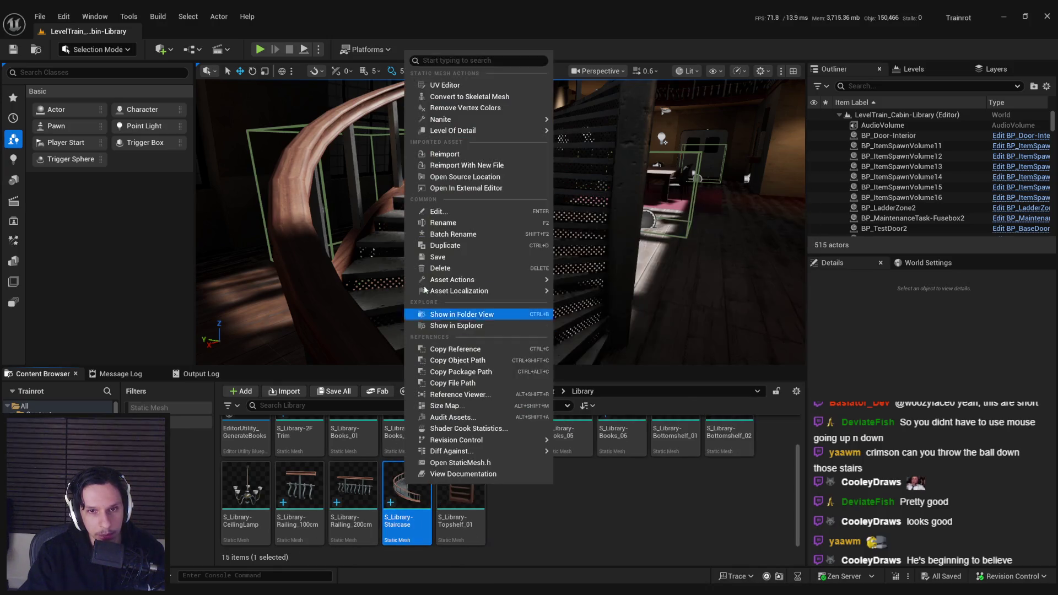
{"action": "left_click", "coordinate": [444, 154]}
{"action": "left_click_drag", "start_coordinate": [567, 296], "coordinate": [608, 297]}
{"action": "key", "text": "alt+Tab"}
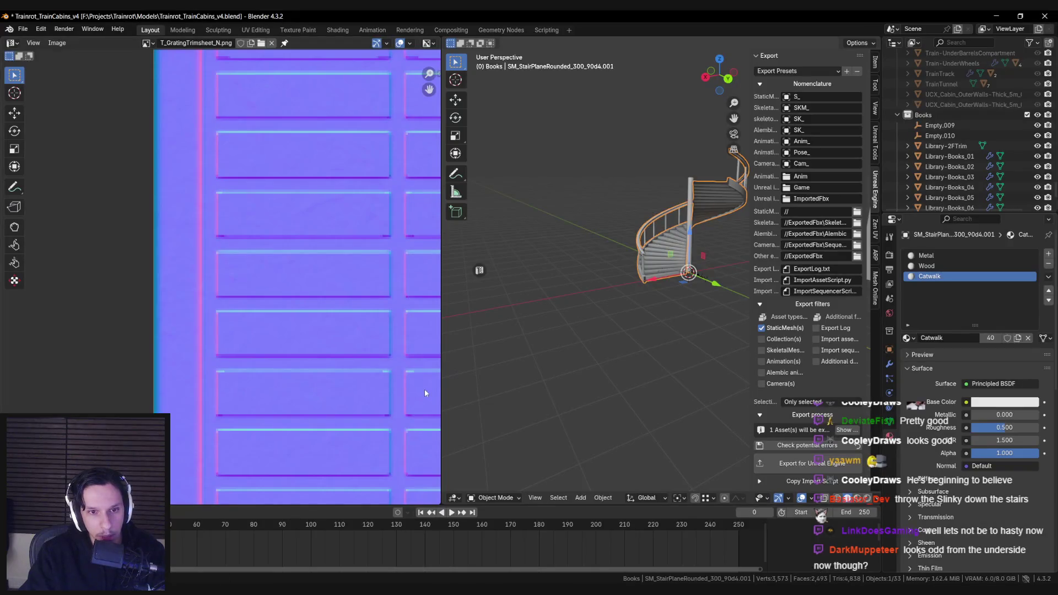
{"action": "scroll", "coordinate": [424, 388], "scroll_direction": "down", "scroll_amount": 3}
{"action": "scroll", "coordinate": [348, 372], "scroll_direction": "down", "scroll_amount": 2}
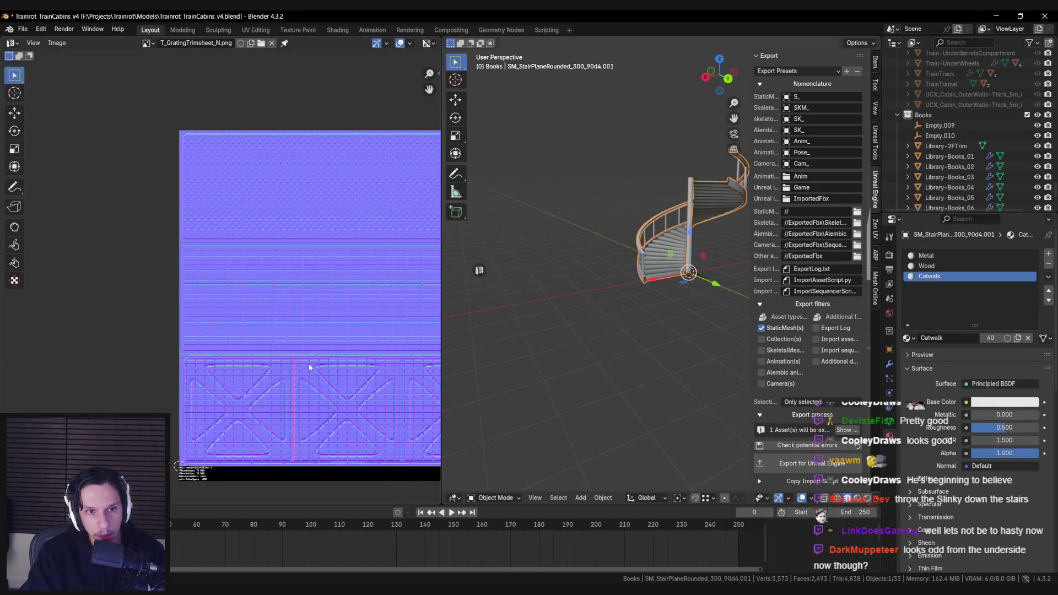
Slide the stair UV strip vertically along Y and save the blend file.
{"action": "key", "text": "Tab"}
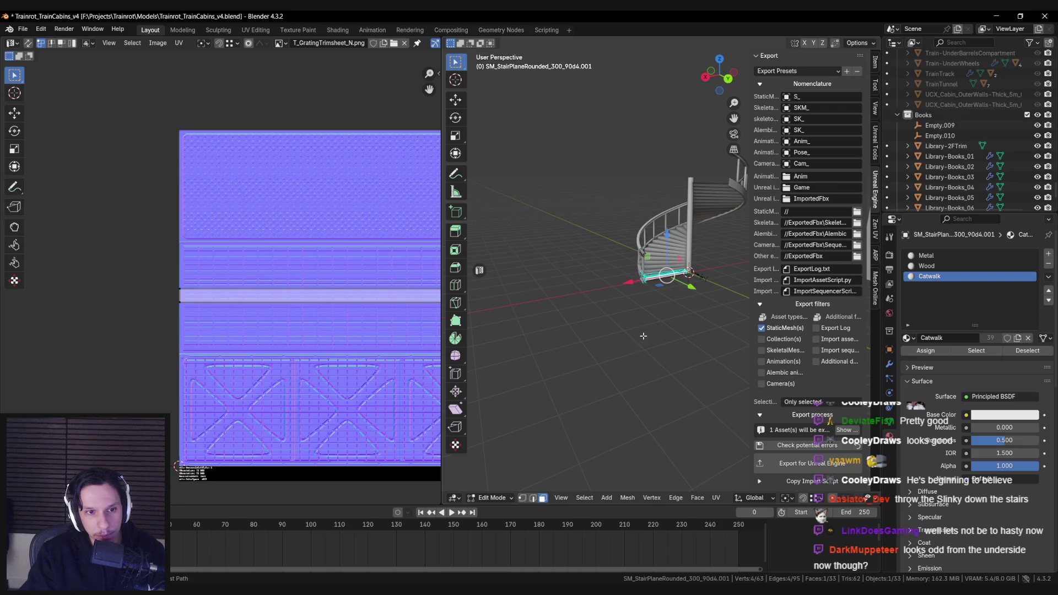
{"action": "scroll", "coordinate": [291, 332], "scroll_direction": "up", "scroll_amount": 5}
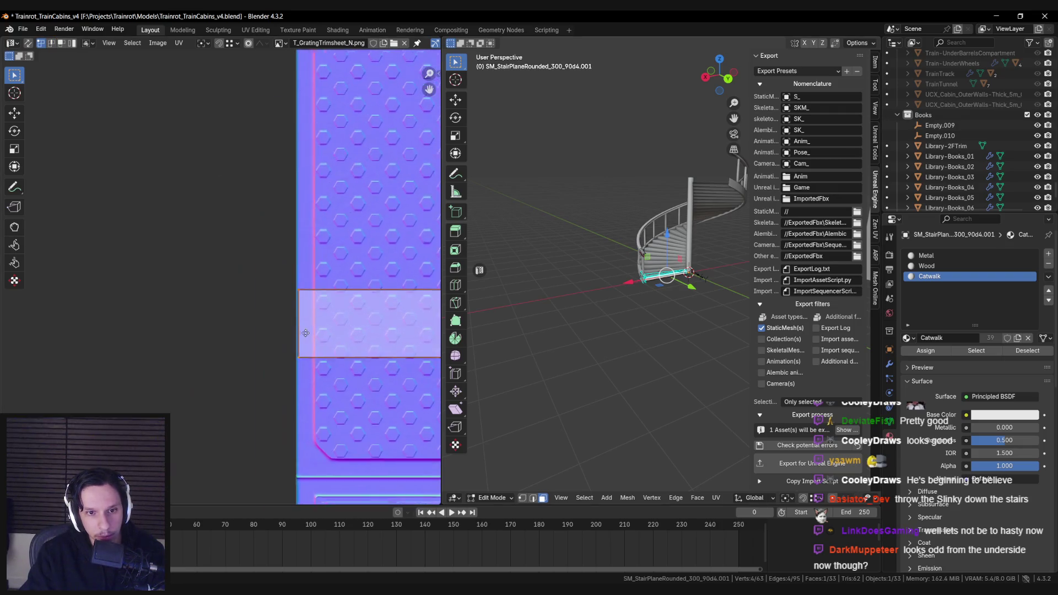
{"action": "scroll", "coordinate": [291, 332], "scroll_direction": "up", "scroll_amount": 2}
{"action": "key", "text": "g"}
{"action": "key", "text": "y"}
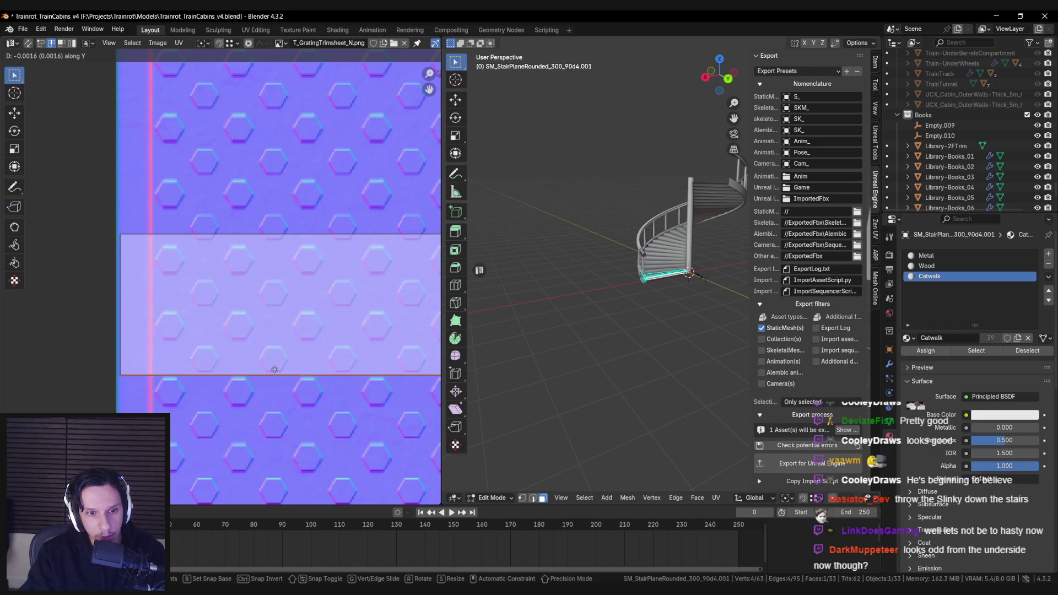
{"action": "left_click", "coordinate": [274, 369]}
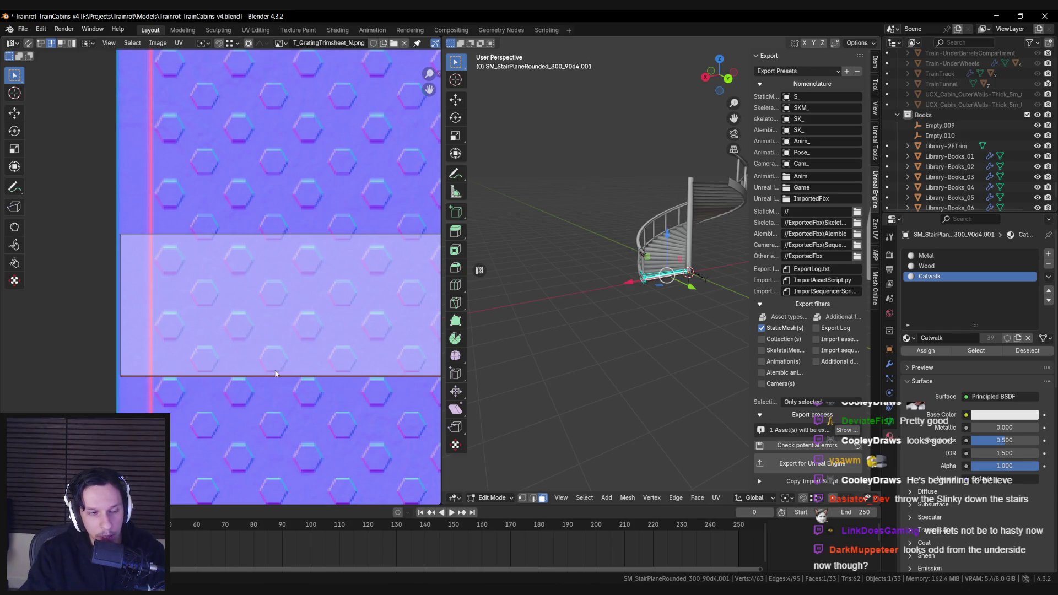
{"action": "scroll", "coordinate": [264, 353], "scroll_direction": "down", "scroll_amount": 4}
{"action": "key", "text": "ctrl+s"}
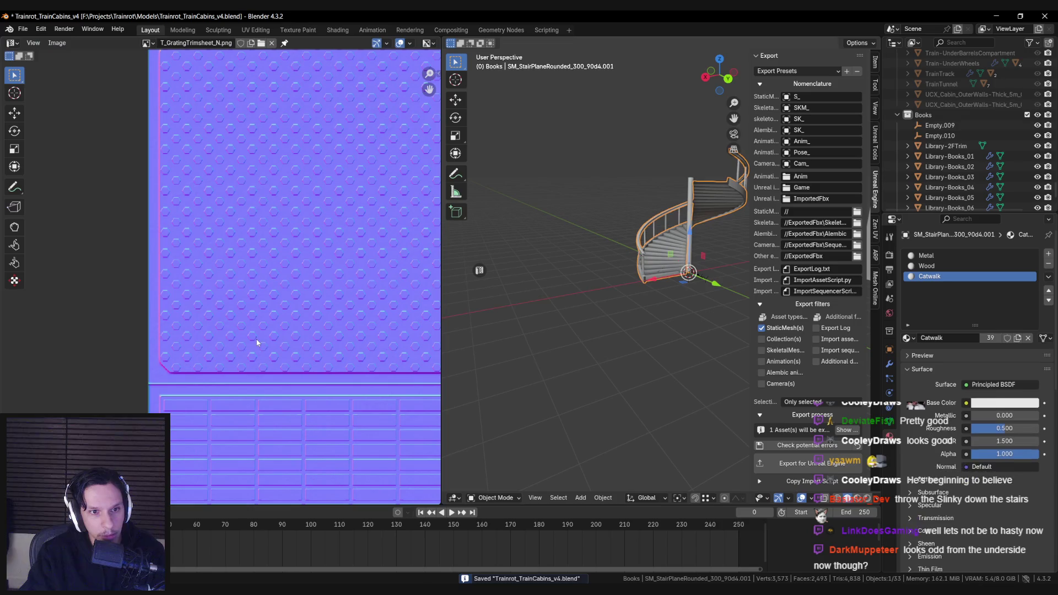
Nudge the strip vertically again so it sits on the hexagon grating band.
{"action": "scroll", "coordinate": [205, 299], "scroll_direction": "up", "scroll_amount": 3}
{"action": "key", "text": "g"}
{"action": "key", "text": "y"}
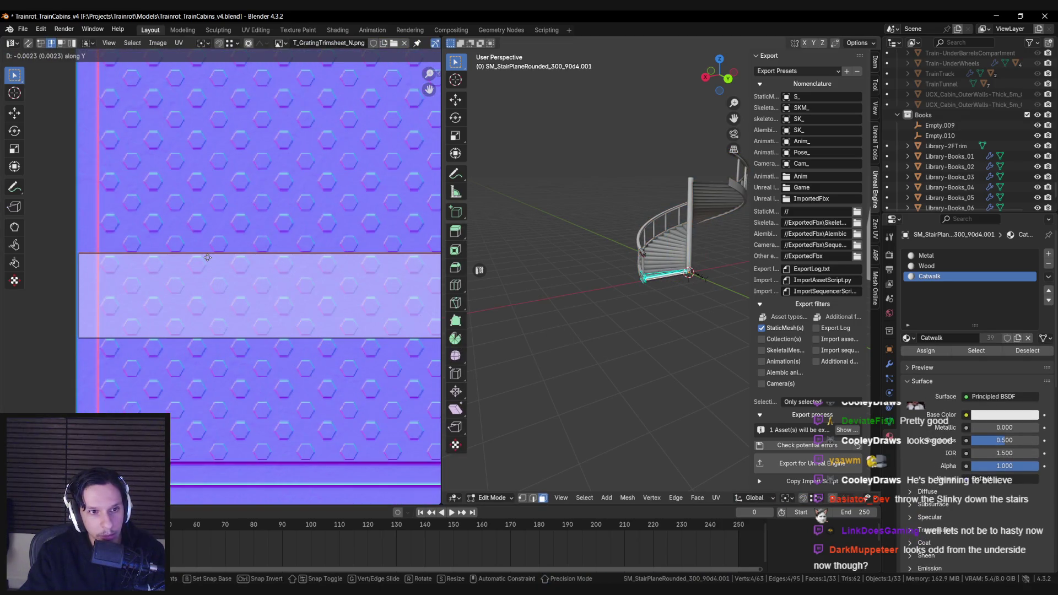
{"action": "left_click", "coordinate": [208, 260]}
{"action": "scroll", "coordinate": [598, 317], "scroll_direction": "up", "scroll_amount": 5}
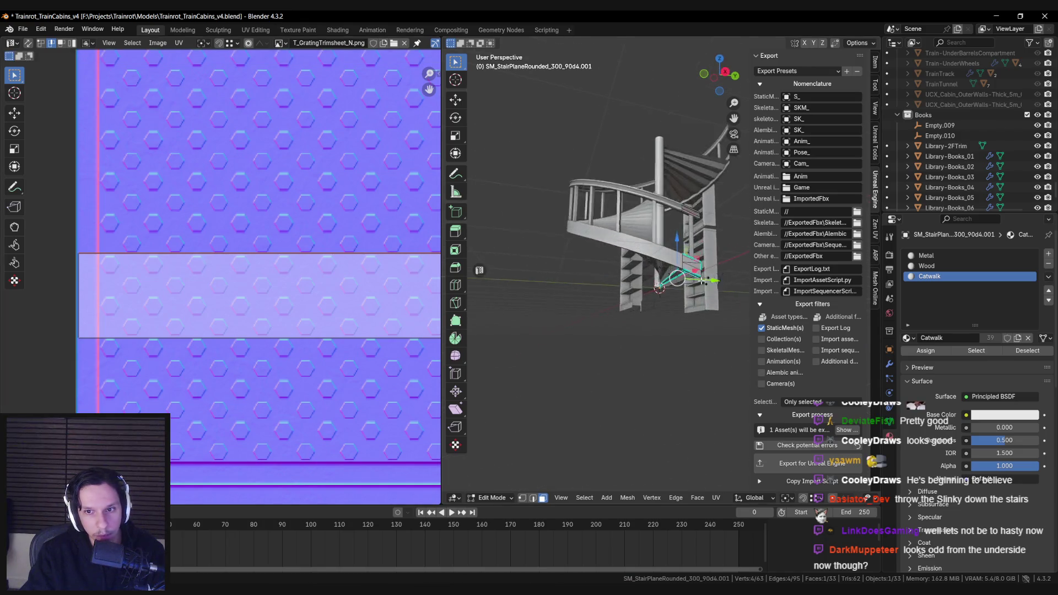
In wireframe vertex mode, select the catwalk edge's end vertex and lift it slightly.
{"action": "mouse_move", "coordinate": [667, 230]}
{"action": "left_mouse_down"}
{"action": "mouse_move", "coordinate": [627, 292]}
{"action": "mouse_move", "coordinate": [659, 289]}
{"action": "mouse_move", "coordinate": [530, 323]}
{"action": "left_mouse_up"}
{"action": "mouse_move", "coordinate": [619, 275]}
{"action": "left_mouse_down"}
{"action": "mouse_move", "coordinate": [676, 313]}
{"action": "mouse_move", "coordinate": [701, 346]}
{"action": "mouse_move", "coordinate": [615, 351]}
{"action": "mouse_move", "coordinate": [625, 358]}
{"action": "mouse_move", "coordinate": [727, 290]}
{"action": "mouse_move", "coordinate": [696, 302]}
{"action": "mouse_move", "coordinate": [560, 286]}
{"action": "mouse_move", "coordinate": [596, 287]}
{"action": "mouse_move", "coordinate": [594, 300]}
{"action": "mouse_move", "coordinate": [650, 297]}
{"action": "mouse_move", "coordinate": [550, 283]}
{"action": "mouse_move", "coordinate": [696, 279]}
{"action": "mouse_move", "coordinate": [669, 277]}
{"action": "mouse_move", "coordinate": [628, 227]}
{"action": "mouse_move", "coordinate": [661, 237]}
{"action": "mouse_move", "coordinate": [685, 354]}
{"action": "mouse_move", "coordinate": [661, 259]}
{"action": "mouse_move", "coordinate": [667, 269]}
{"action": "mouse_move", "coordinate": [674, 249]}
{"action": "mouse_move", "coordinate": [656, 250]}
{"action": "mouse_move", "coordinate": [648, 237]}
{"action": "left_mouse_up"}
{"action": "key", "text": "n"}
{"action": "key", "text": "shift+z"}
{"action": "key", "text": "shift+z"}
{"action": "key", "text": "shift+z"}
{"action": "key", "text": "shift+z"}
{"action": "key", "text": "shift+z"}
{"action": "key", "text": "shift+z"}
{"action": "key", "text": "shift+z"}
{"action": "key", "text": "shift+z"}
{"action": "key", "text": "1"}
{"action": "left_click", "coordinate": [710, 270]}
{"action": "key", "text": "shift+z"}
{"action": "key", "text": "shift+z"}
{"action": "key", "text": "shift+z"}
{"action": "key", "text": "shift+z"}
{"action": "key", "text": "shift+z"}
{"action": "mouse_move", "coordinate": [650, 243]}
{"action": "left_mouse_down"}
{"action": "mouse_move", "coordinate": [658, 304]}
{"action": "mouse_move", "coordinate": [683, 237]}
{"action": "mouse_move", "coordinate": [648, 219]}
{"action": "left_mouse_up"}
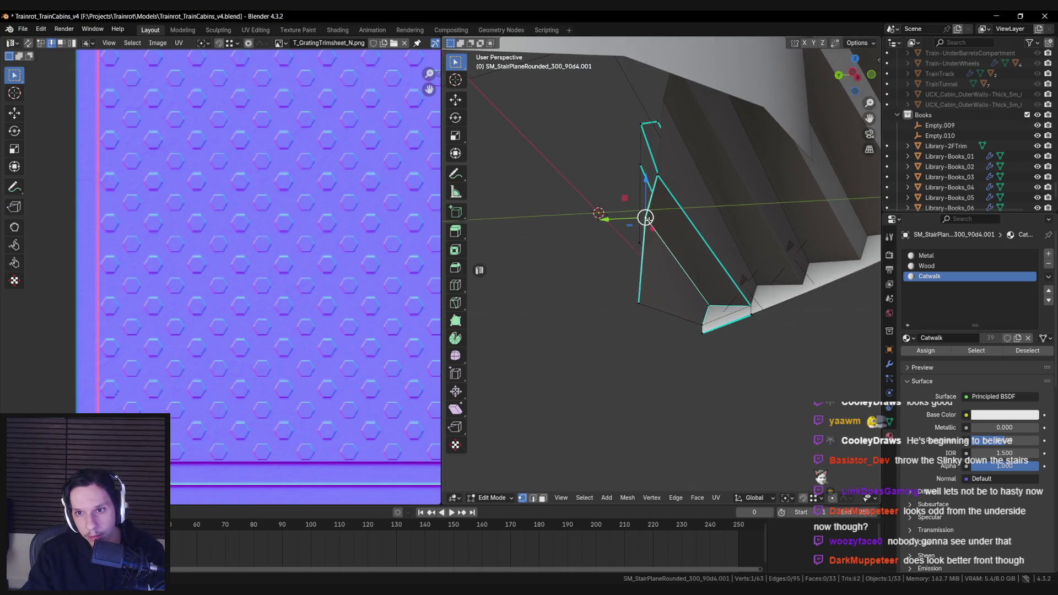
{"action": "mouse_move", "coordinate": [645, 181]}
{"action": "left_mouse_down"}
{"action": "mouse_move", "coordinate": [663, 179]}
{"action": "mouse_move", "coordinate": [652, 185]}
{"action": "mouse_move", "coordinate": [650, 142]}
{"action": "left_mouse_up"}
Raise the stair-end vertices and shift the lower one along Y.
{"action": "left_click", "coordinate": [645, 154]}
{"action": "scroll", "coordinate": [634, 165], "scroll_direction": "up", "scroll_amount": 5}
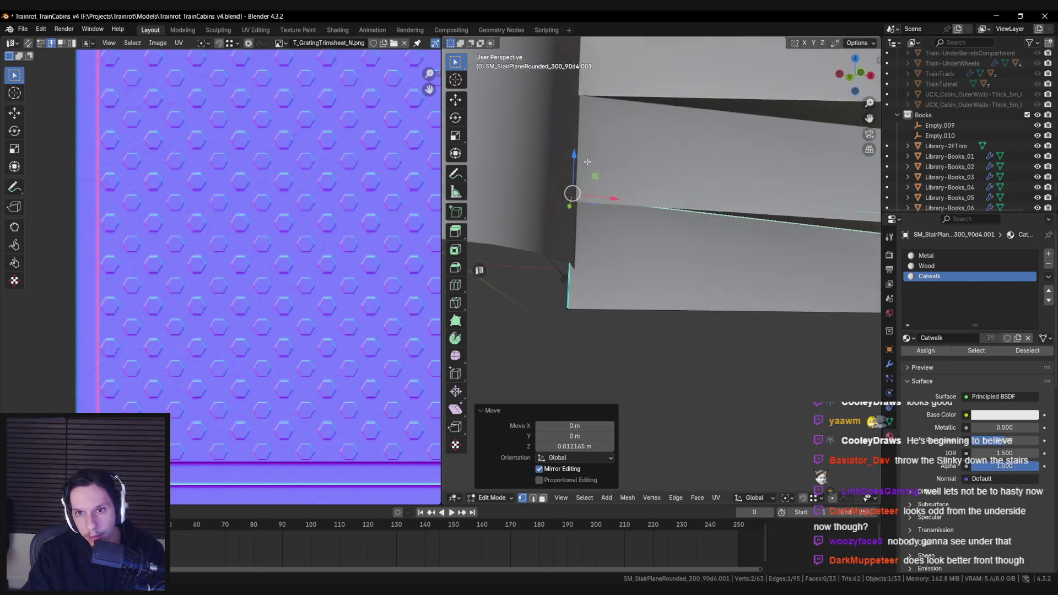
{"action": "scroll", "coordinate": [607, 155], "scroll_direction": "up", "scroll_amount": 3}
{"action": "left_click", "coordinate": [588, 294]}
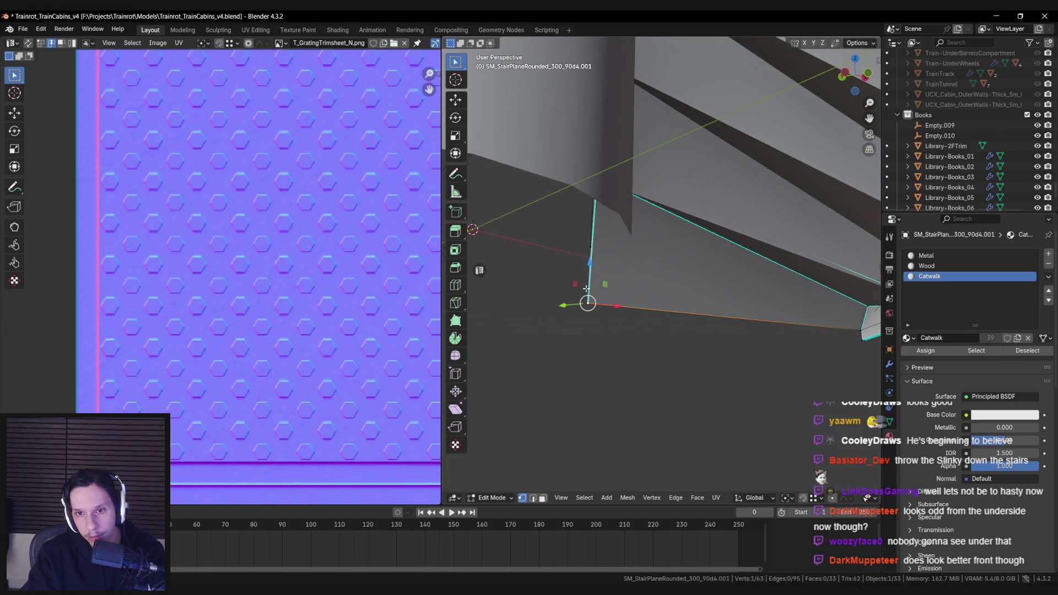
{"action": "left_click_drag", "start_coordinate": [590, 259], "coordinate": [591, 256]}
{"action": "left_click", "coordinate": [591, 250]}
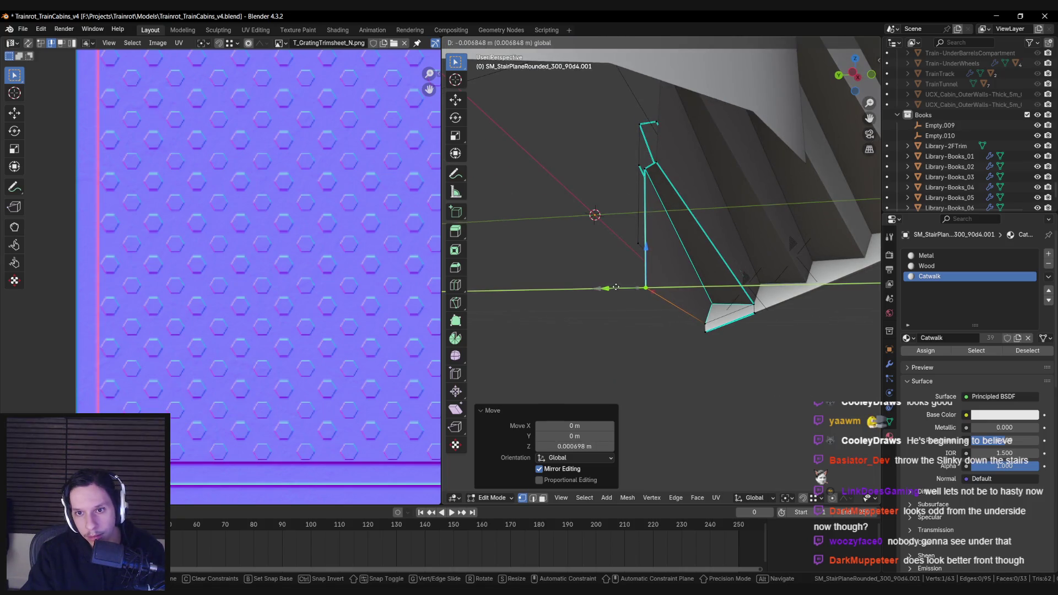
{"action": "left_click", "coordinate": [615, 287]}
{"action": "scroll", "coordinate": [606, 276], "scroll_direction": "up", "scroll_amount": 4}
Inspect the stair end in solid and see-through shading, including from below.
{"action": "mouse_move", "coordinate": [584, 270]}
{"action": "left_mouse_down"}
{"action": "mouse_move", "coordinate": [638, 254]}
{"action": "mouse_move", "coordinate": [571, 260]}
{"action": "left_mouse_up"}
{"action": "mouse_move", "coordinate": [697, 292]}
{"action": "left_mouse_down"}
{"action": "mouse_move", "coordinate": [606, 292]}
{"action": "mouse_move", "coordinate": [786, 283]}
{"action": "mouse_move", "coordinate": [592, 290]}
{"action": "left_mouse_up"}
{"action": "key", "text": "shift+z"}
{"action": "key", "text": "shift+z"}
{"action": "key", "text": "shift+z"}
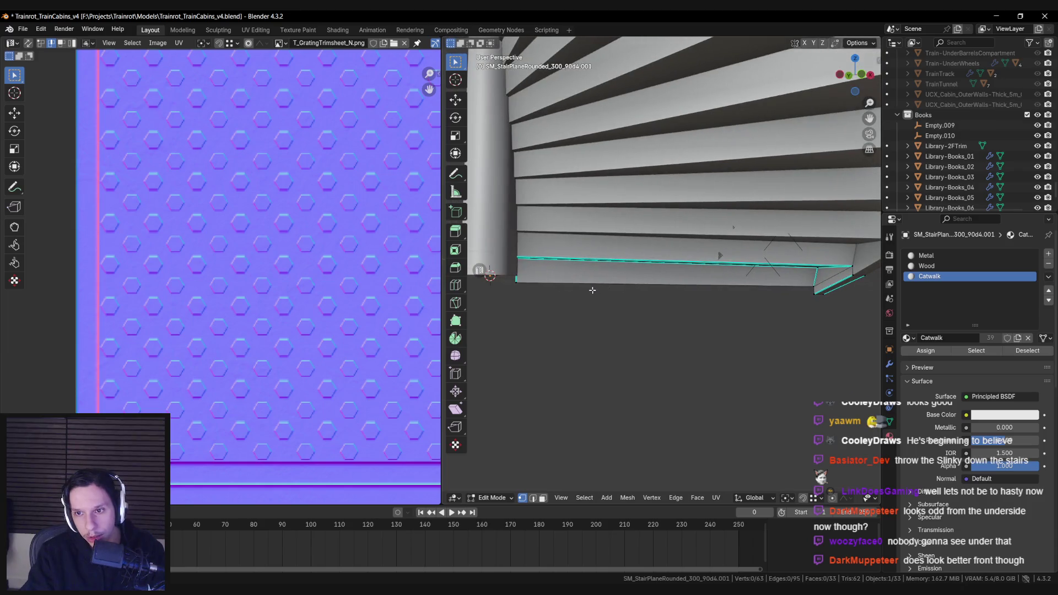
{"action": "key", "text": "shift+z"}
{"action": "key", "text": "shift+z"}
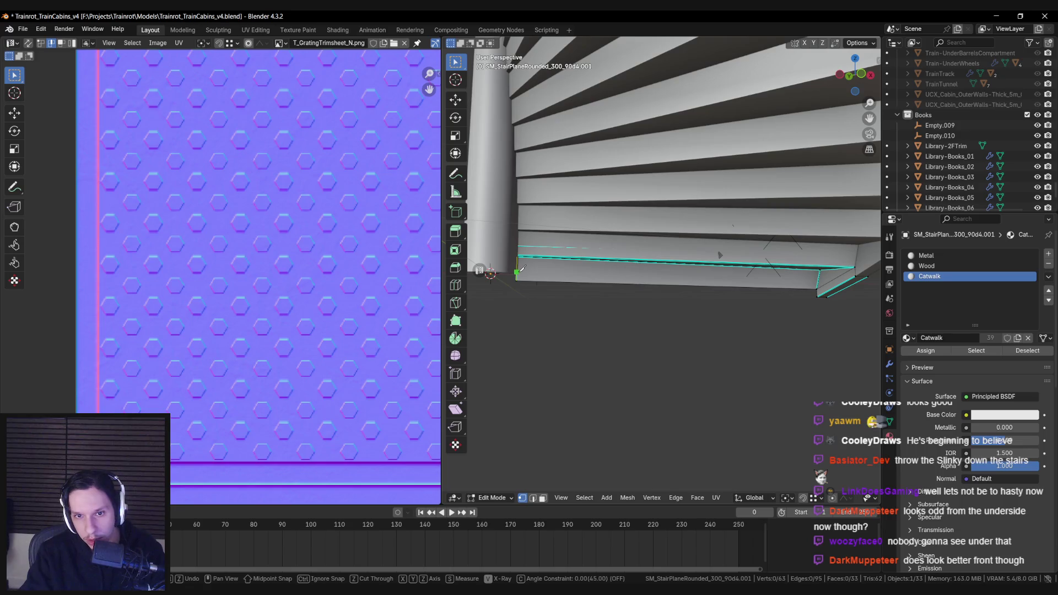
{"action": "scroll", "coordinate": [528, 273], "scroll_direction": "down", "scroll_amount": 8}
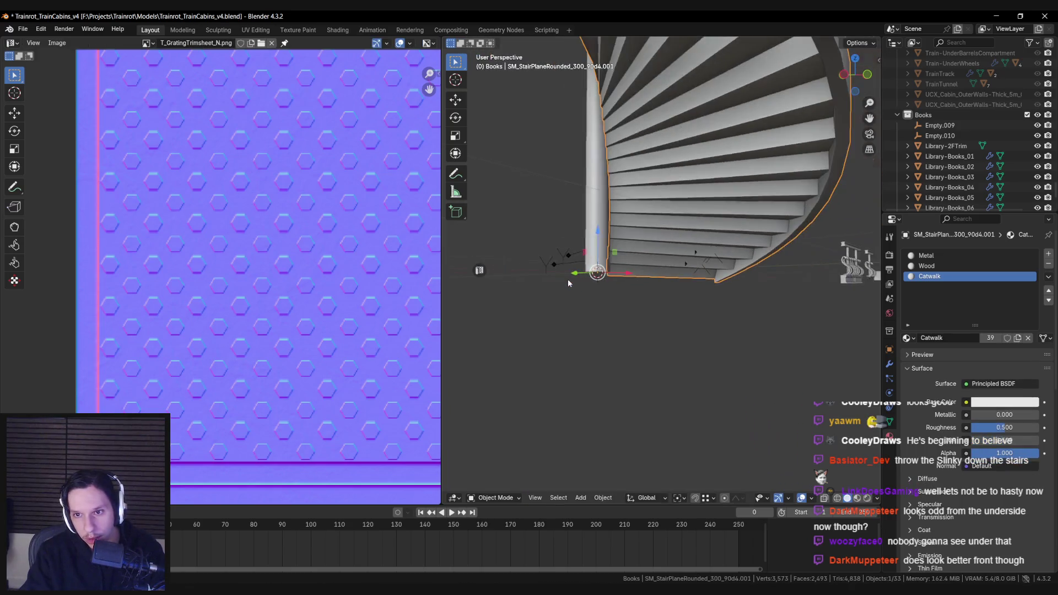
{"action": "key", "text": "Tab"}
{"action": "scroll", "coordinate": [715, 270], "scroll_direction": "up", "scroll_amount": 4}
{"action": "mouse_move", "coordinate": [716, 270]}
{"action": "left_mouse_down"}
{"action": "mouse_move", "coordinate": [793, 236]}
{"action": "mouse_move", "coordinate": [826, 257]}
{"action": "mouse_move", "coordinate": [716, 232]}
{"action": "left_mouse_up"}
{"action": "scroll", "coordinate": [825, 221], "scroll_direction": "up", "scroll_amount": 3}
{"action": "scroll", "coordinate": [716, 233], "scroll_direction": "down", "scroll_amount": 5}
{"action": "scroll", "coordinate": [648, 312], "scroll_direction": "up", "scroll_amount": 8}
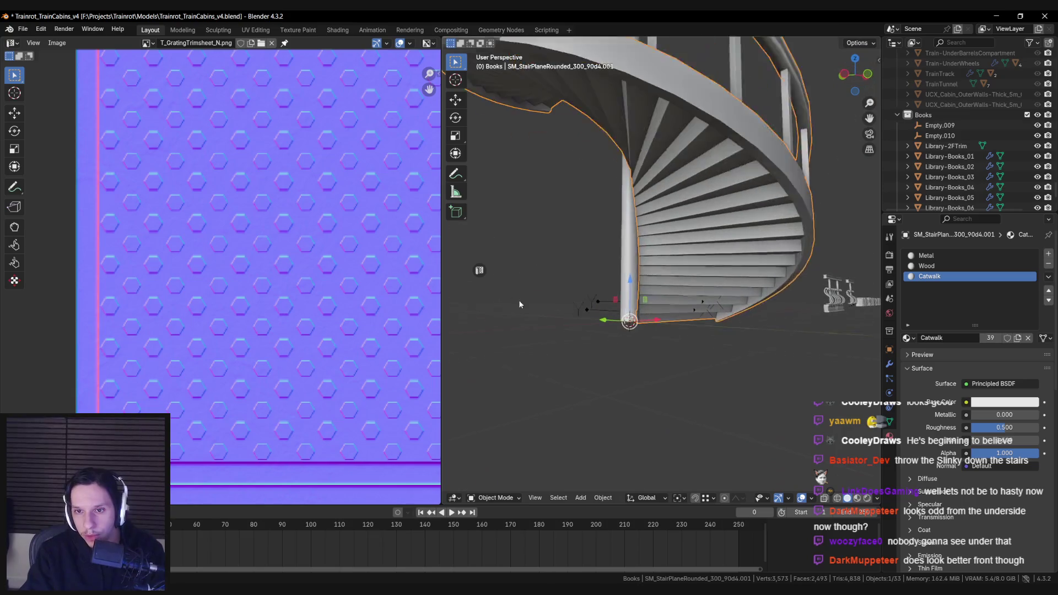
{"action": "key", "text": "Tab"}
{"action": "key", "text": "shift+z"}
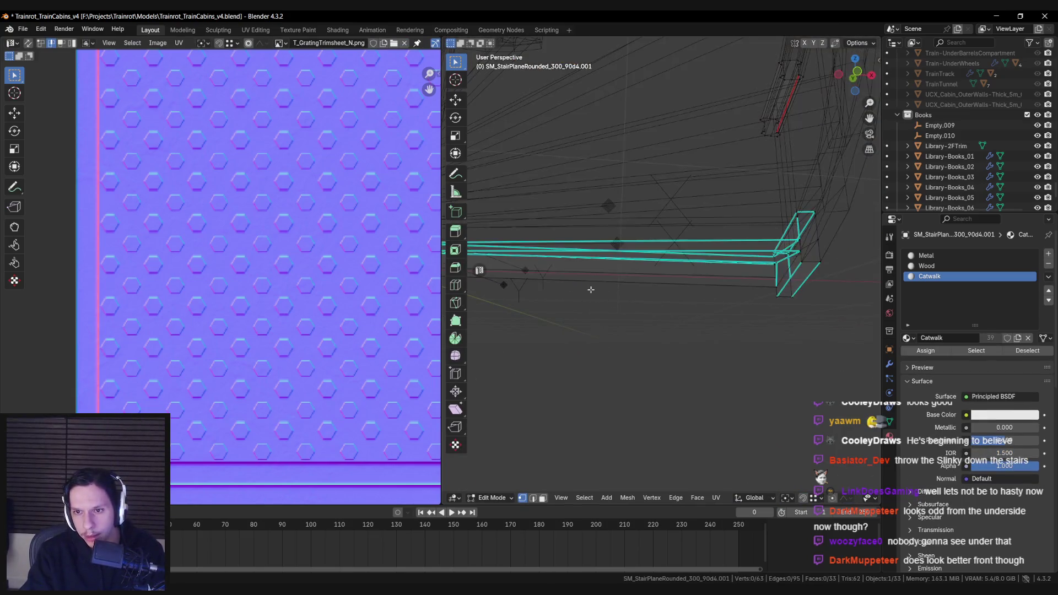
{"action": "key", "text": "shift+z"}
{"action": "mouse_move", "coordinate": [572, 296]}
{"action": "left_mouse_down"}
{"action": "mouse_move", "coordinate": [604, 226]}
{"action": "mouse_move", "coordinate": [595, 271]}
{"action": "mouse_move", "coordinate": [618, 243]}
{"action": "mouse_move", "coordinate": [692, 288]}
{"action": "mouse_move", "coordinate": [640, 248]}
{"action": "mouse_move", "coordinate": [647, 288]}
{"action": "left_mouse_up"}
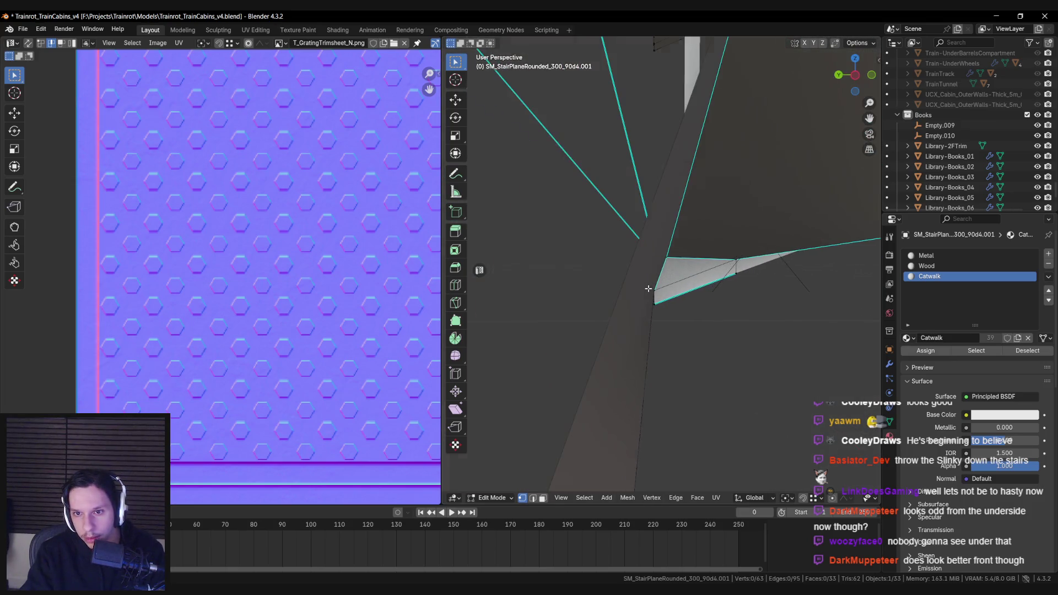
Isolate the staircase, raise the end vertex along Z and slide an edge along the side.
{"action": "key", "text": "KP_Divide"}
{"action": "scroll", "coordinate": [695, 292], "scroll_direction": "down", "scroll_amount": 5}
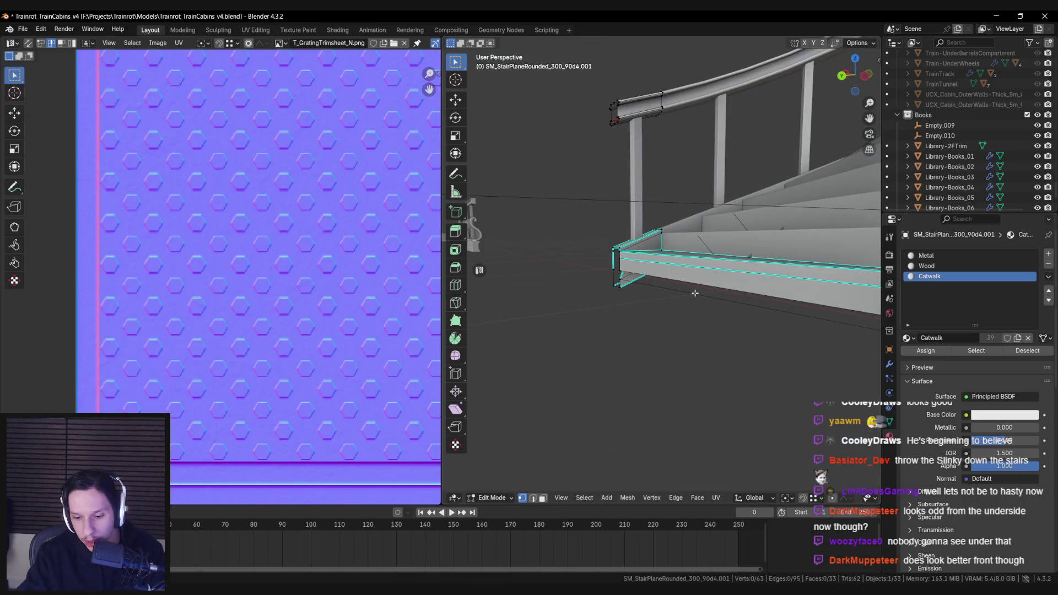
{"action": "key", "text": "KP_Decimal"}
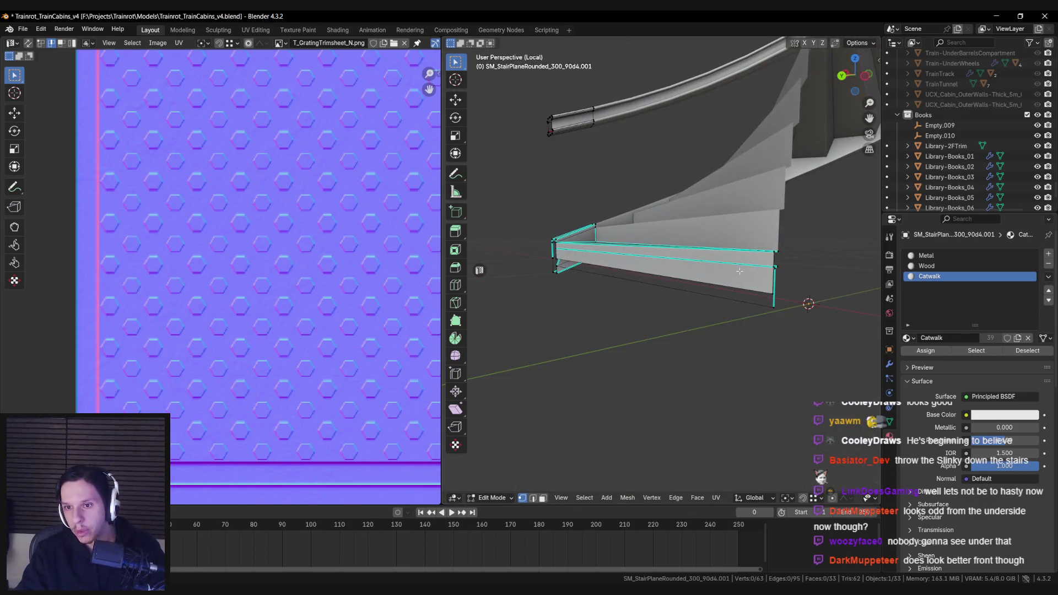
{"action": "mouse_move", "coordinate": [736, 281]}
{"action": "left_mouse_down"}
{"action": "mouse_move", "coordinate": [664, 276]}
{"action": "mouse_move", "coordinate": [691, 271]}
{"action": "left_mouse_up"}
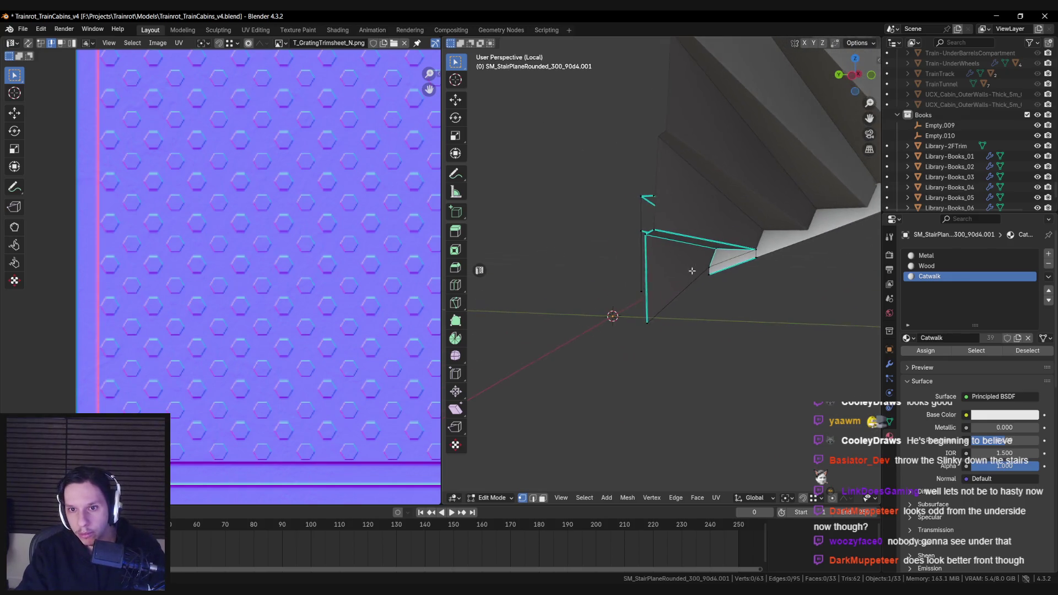
{"action": "key", "text": "g"}
{"action": "key", "text": "z"}
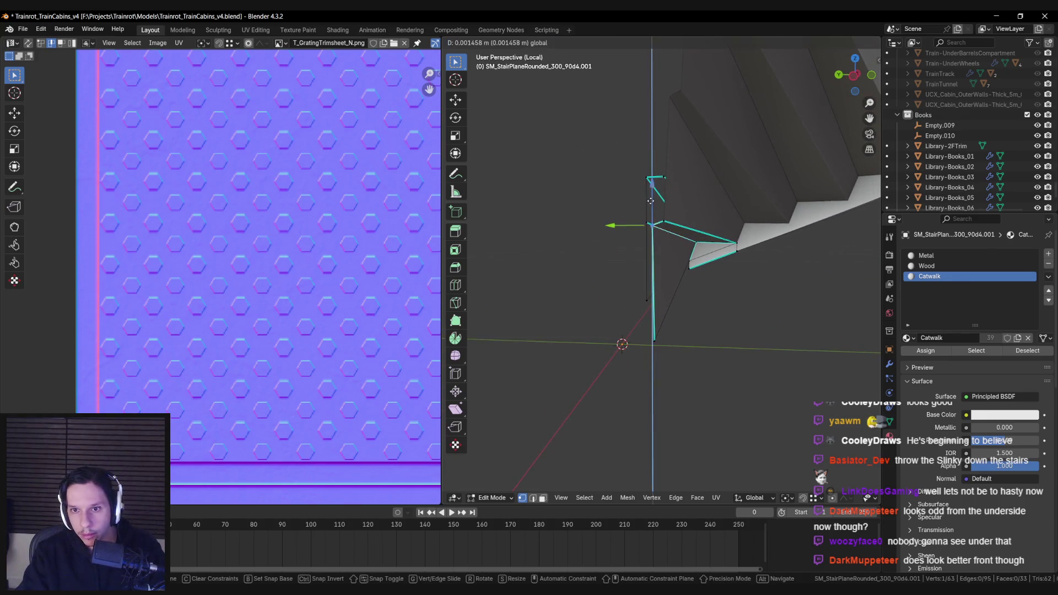
{"action": "left_click", "coordinate": [652, 199]}
{"action": "mouse_move", "coordinate": [652, 199]}
{"action": "left_mouse_down"}
{"action": "mouse_move", "coordinate": [706, 267]}
{"action": "mouse_move", "coordinate": [764, 261]}
{"action": "mouse_move", "coordinate": [590, 276]}
{"action": "mouse_move", "coordinate": [725, 273]}
{"action": "mouse_move", "coordinate": [659, 278]}
{"action": "left_mouse_up"}
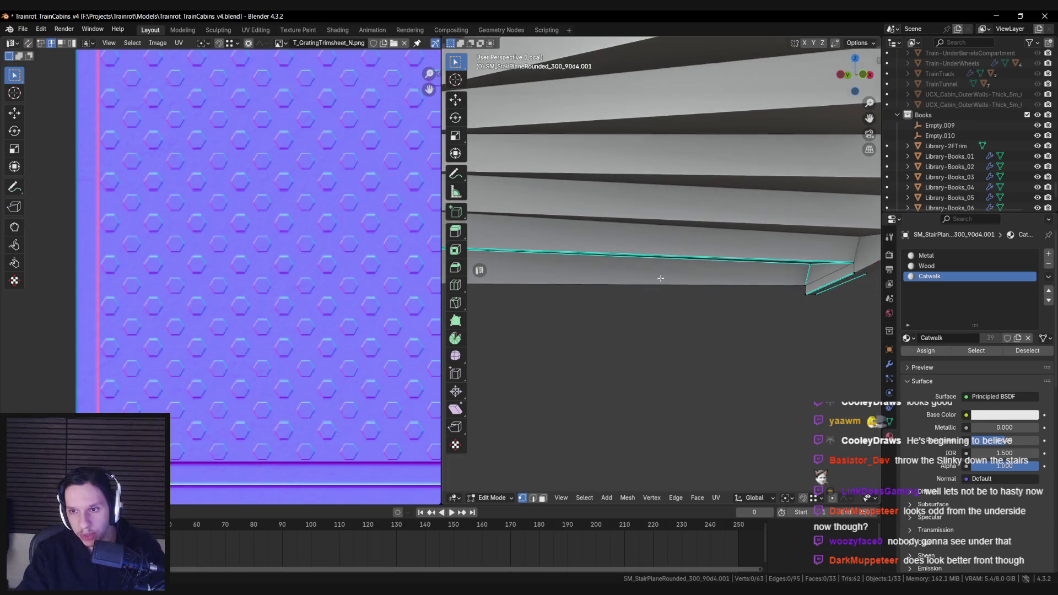
{"action": "left_click", "coordinate": [804, 273]}
Select the two side trim faces at the stair end in face mode.
{"action": "key", "text": "3"}
{"action": "left_click", "coordinate": [670, 269]}
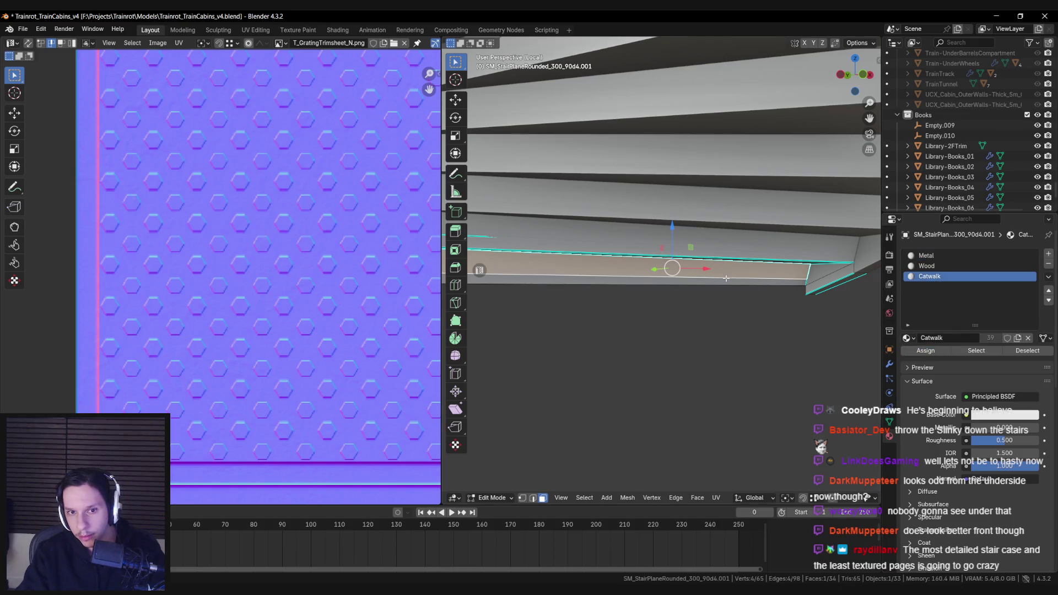
{"action": "mouse_move", "coordinate": [652, 298]}
{"action": "left_mouse_down"}
{"action": "mouse_move", "coordinate": [606, 276]}
{"action": "mouse_move", "coordinate": [628, 264]}
{"action": "left_mouse_up"}
{"action": "left_click", "coordinate": [628, 259], "text": "shift"}
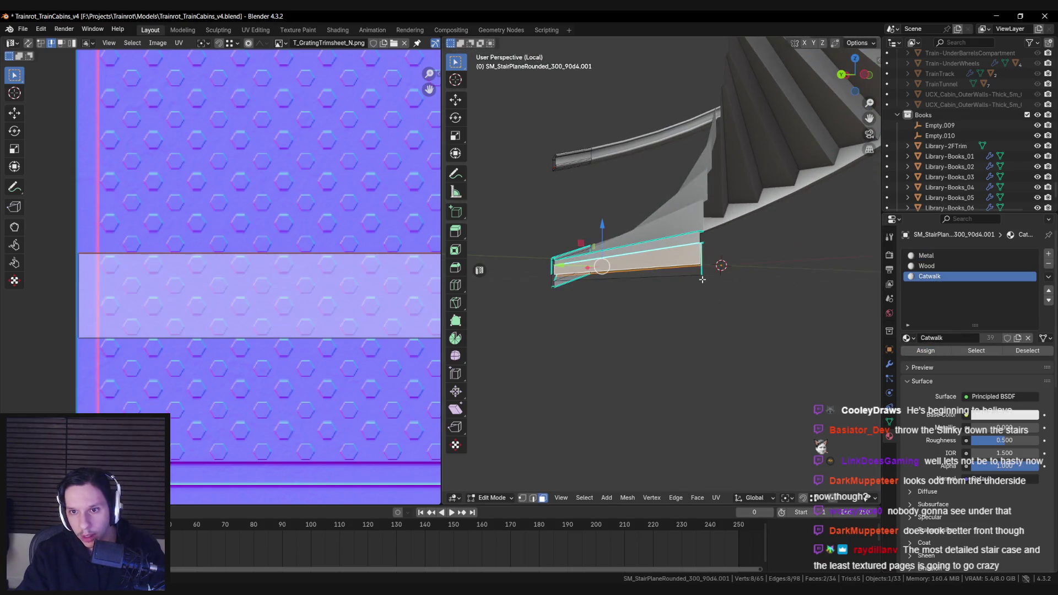
Adjust the new catwalk faces' UV islands using the UV stacking tools.
{"action": "scroll", "coordinate": [302, 287], "scroll_direction": "down", "scroll_amount": 6}
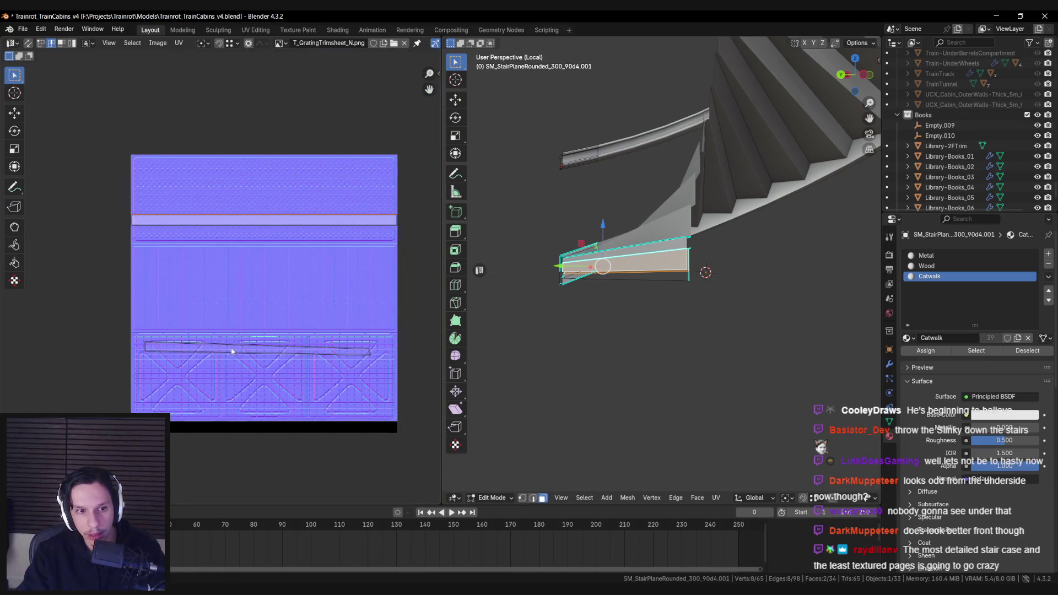
{"action": "key", "text": "n"}
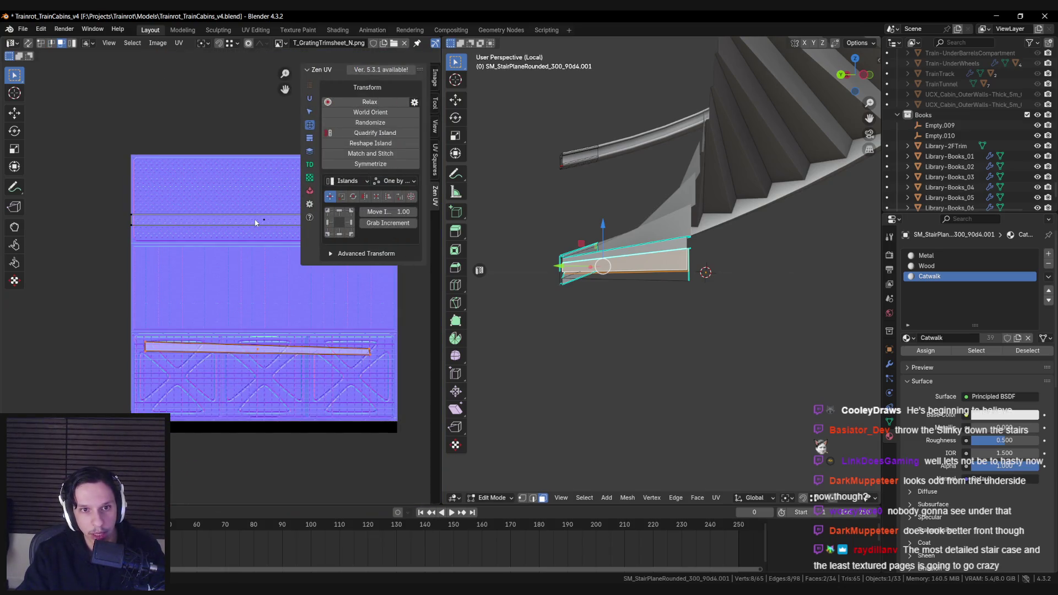
{"action": "left_click", "coordinate": [255, 222], "text": "shift"}
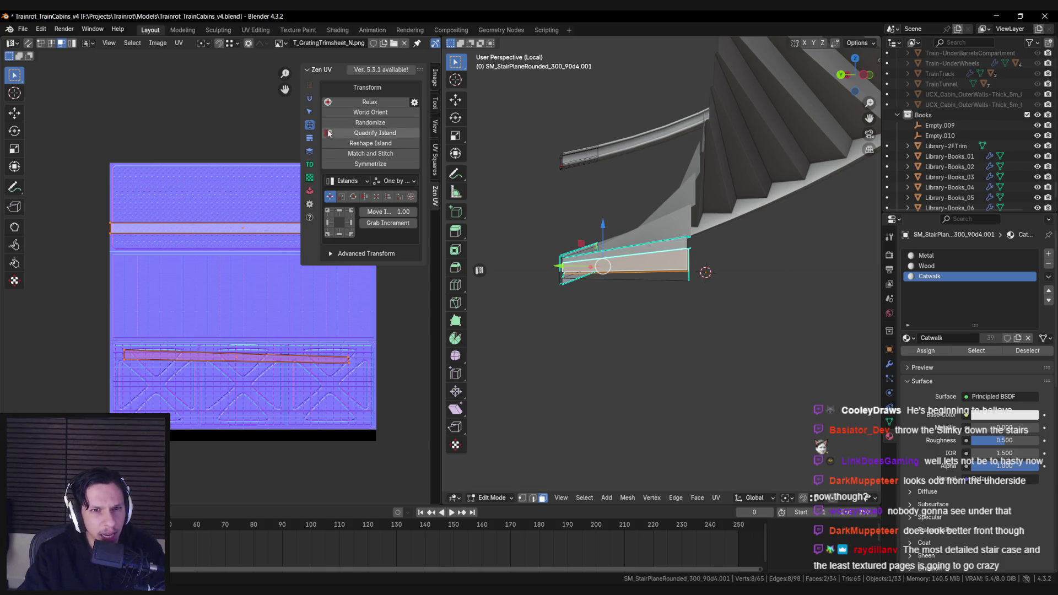
{"action": "left_click", "coordinate": [309, 151]}
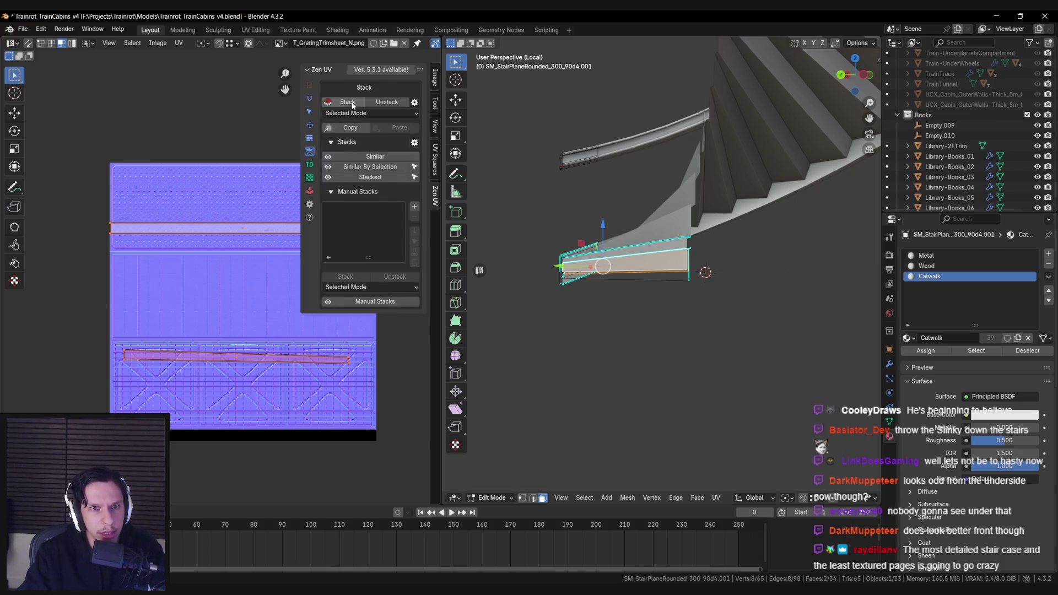
{"action": "left_click_drag", "start_coordinate": [245, 206], "coordinate": [215, 205]}
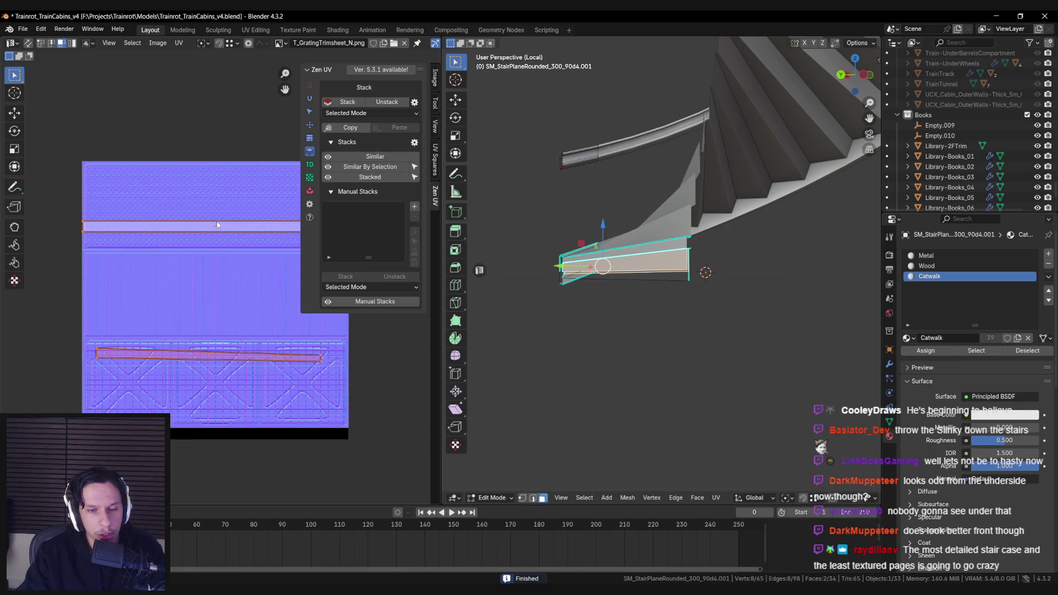
{"action": "key", "text": "alt+a"}
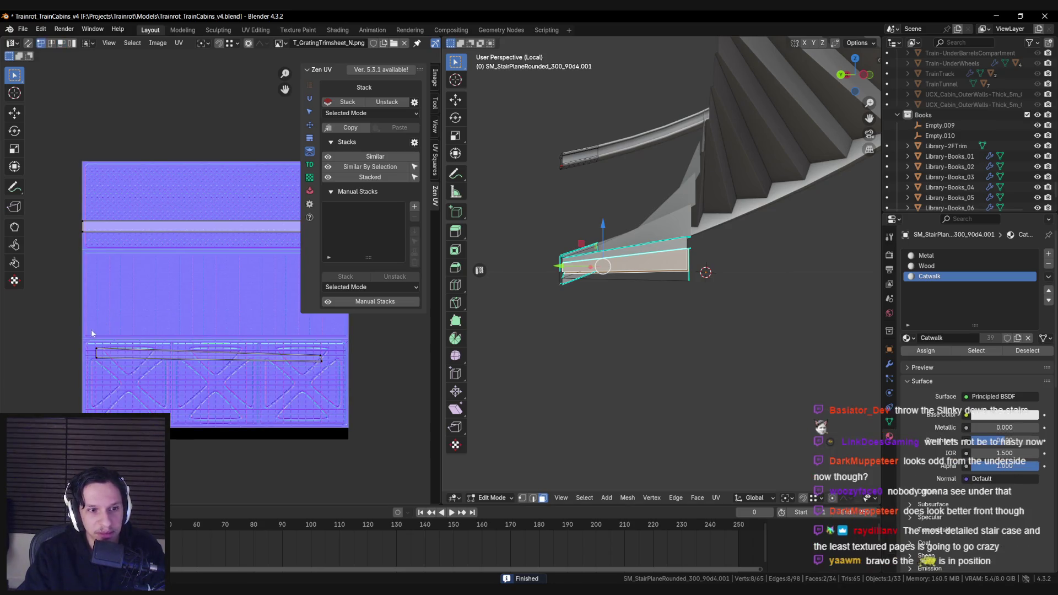
{"action": "scroll", "coordinate": [135, 309], "scroll_direction": "up", "scroll_amount": 3}
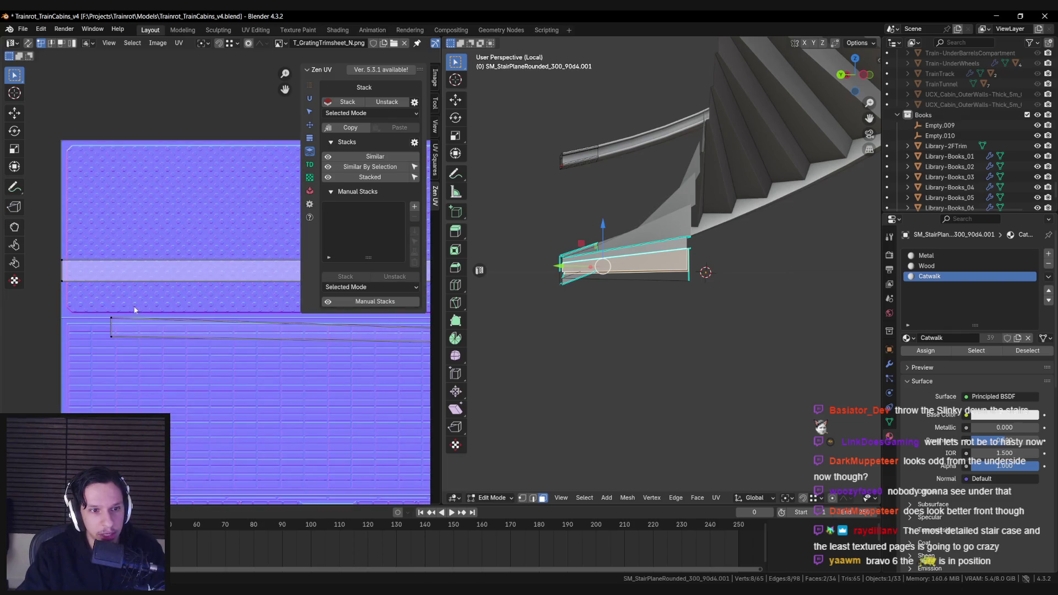
{"action": "scroll", "coordinate": [116, 318], "scroll_direction": "down", "scroll_amount": 3}
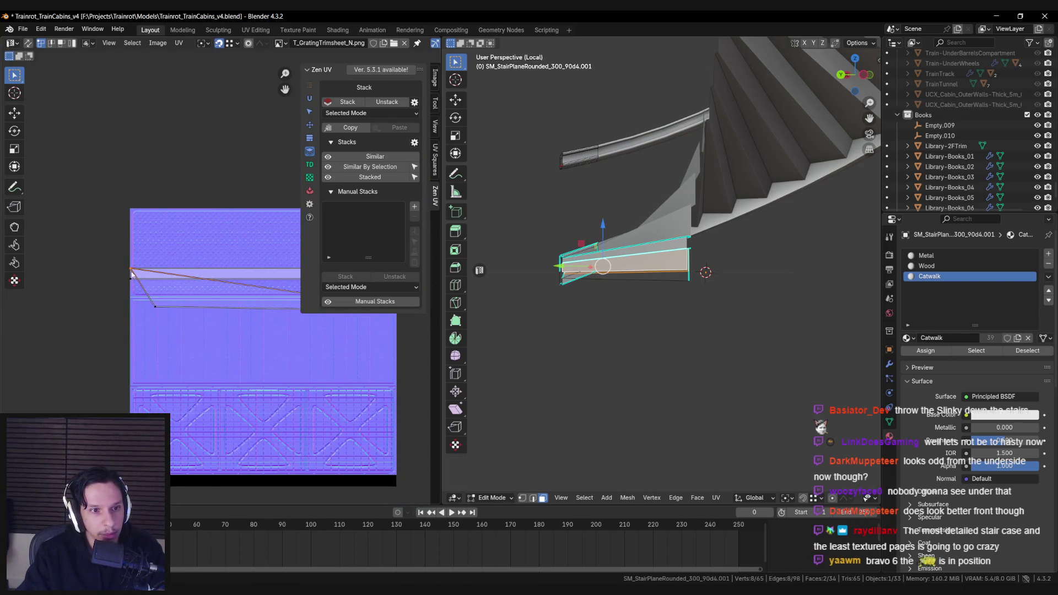
{"action": "scroll", "coordinate": [200, 304], "scroll_direction": "right", "scroll_amount": 5}
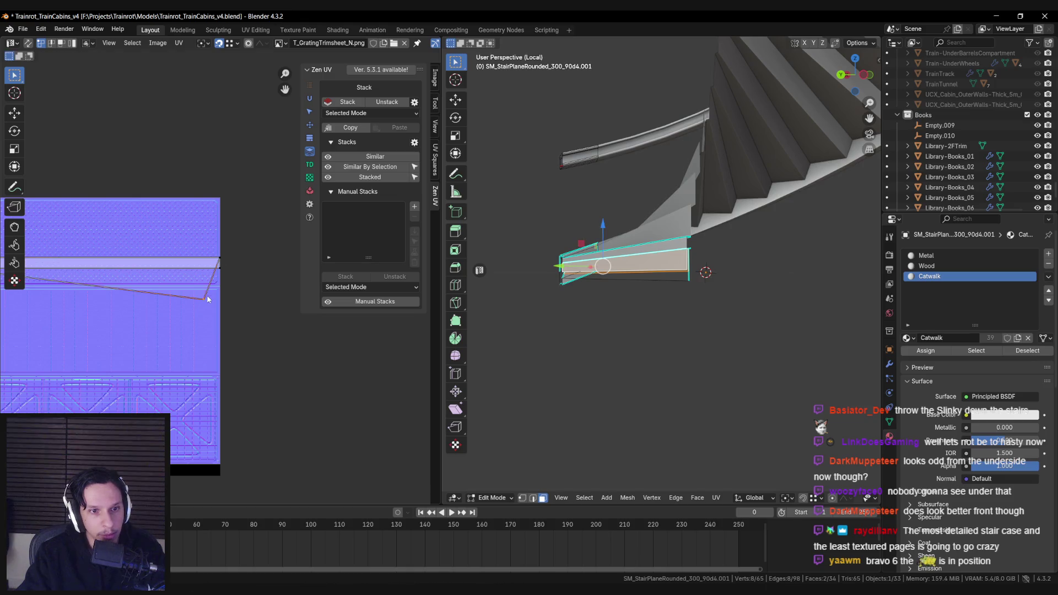
Leave Edit Mode and local view, and save the Blender file.
{"action": "key", "text": "Tab"}
{"action": "key", "text": "KP_Divide"}
{"action": "key", "text": "ctrl+s"}
{"action": "scroll", "coordinate": [694, 278], "scroll_direction": "up", "scroll_amount": 3}
{"action": "scroll", "coordinate": [694, 278], "scroll_direction": "down", "scroll_amount": 5}
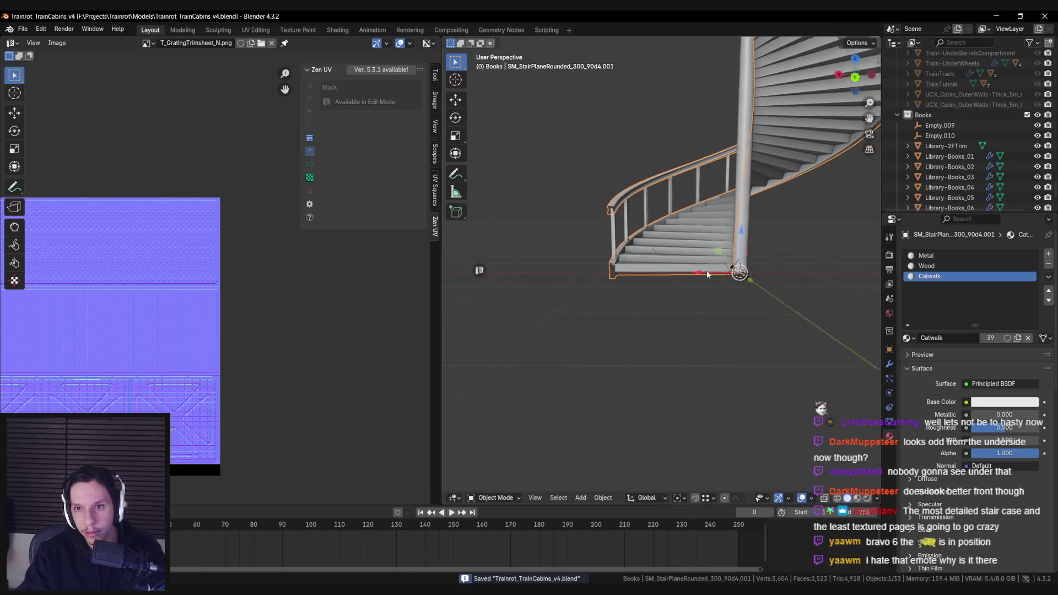
Export the spiral staircase to Unreal Engine from the export panel.
{"action": "key", "text": "n"}
{"action": "key", "text": "KP_6"}
{"action": "left_click", "coordinate": [803, 461]}
{"action": "key", "text": "KP_4"}
{"action": "scroll", "coordinate": [636, 291], "scroll_direction": "up", "scroll_amount": 4}
{"action": "key", "text": "n"}
{"action": "scroll", "coordinate": [617, 289], "scroll_direction": "down", "scroll_amount": 3}
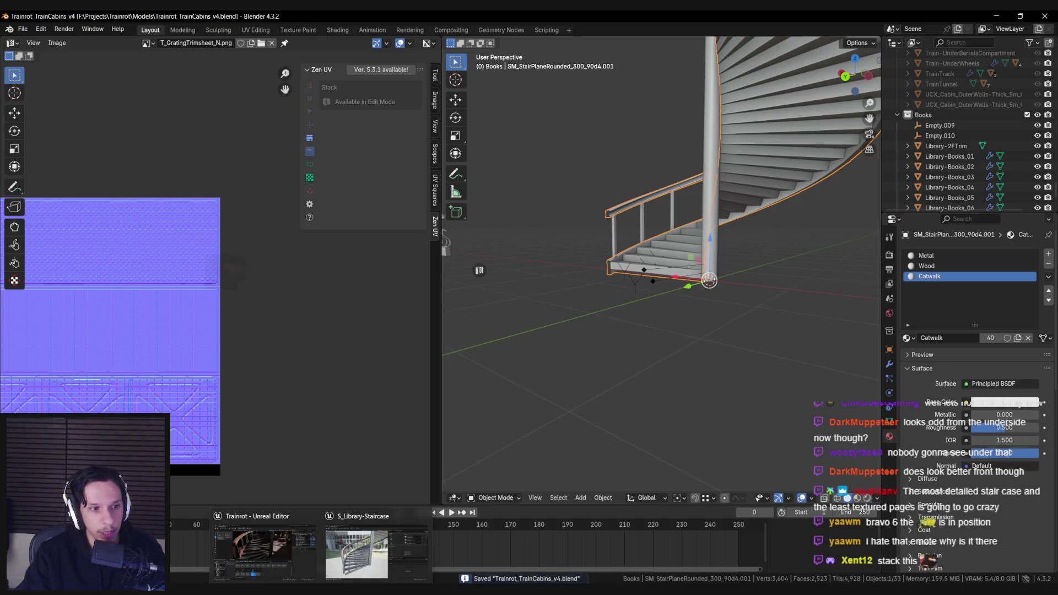
{"action": "left_click", "coordinate": [364, 548]}
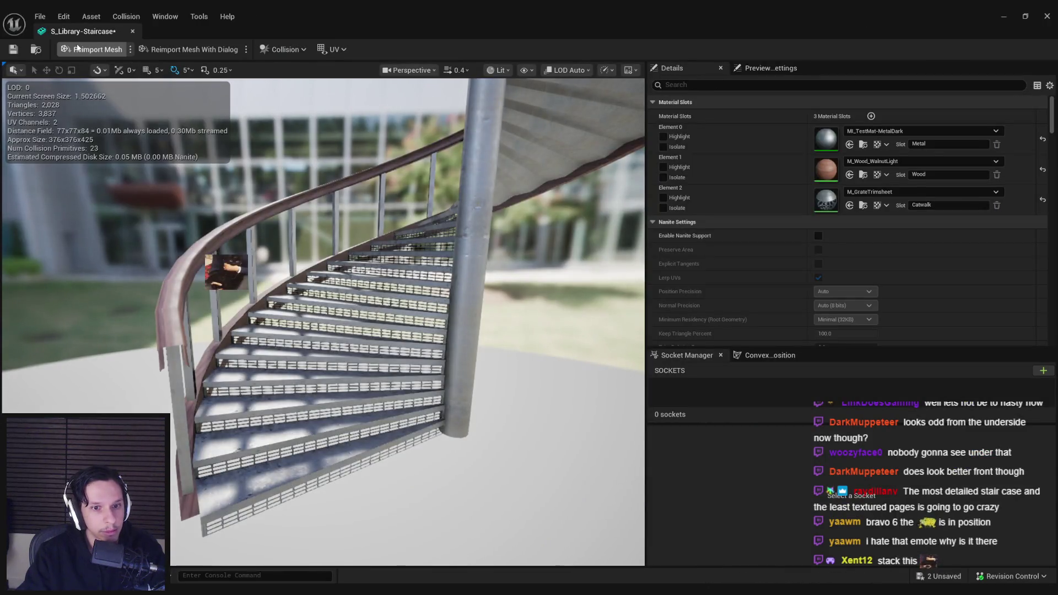
Reimport S_Library-Staircase from the new export, save the asset, and close its mesh editor.
{"action": "left_click", "coordinate": [77, 48]}
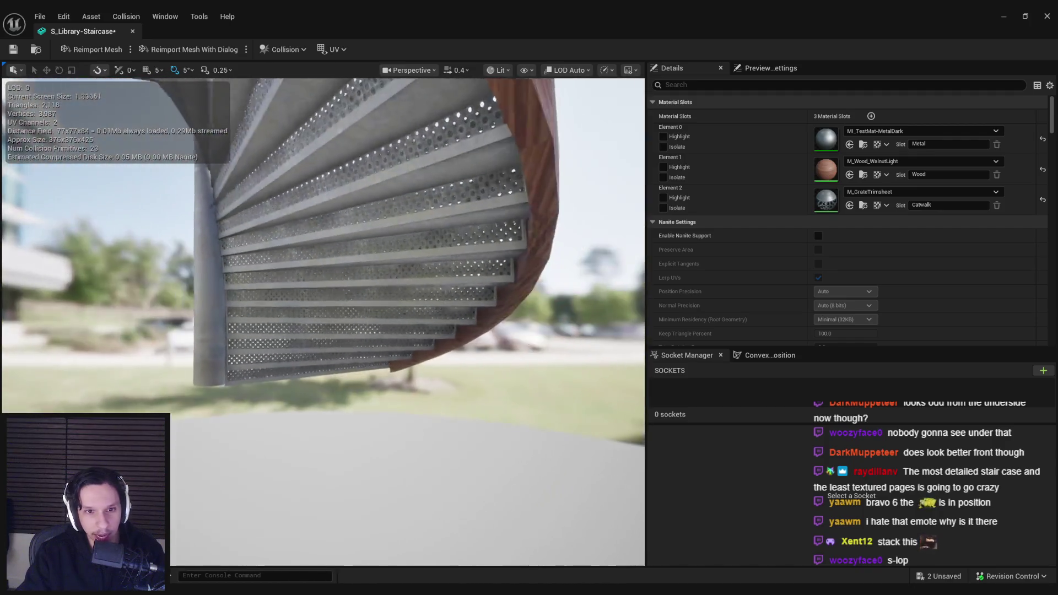
{"action": "key", "text": "ctrl+s"}
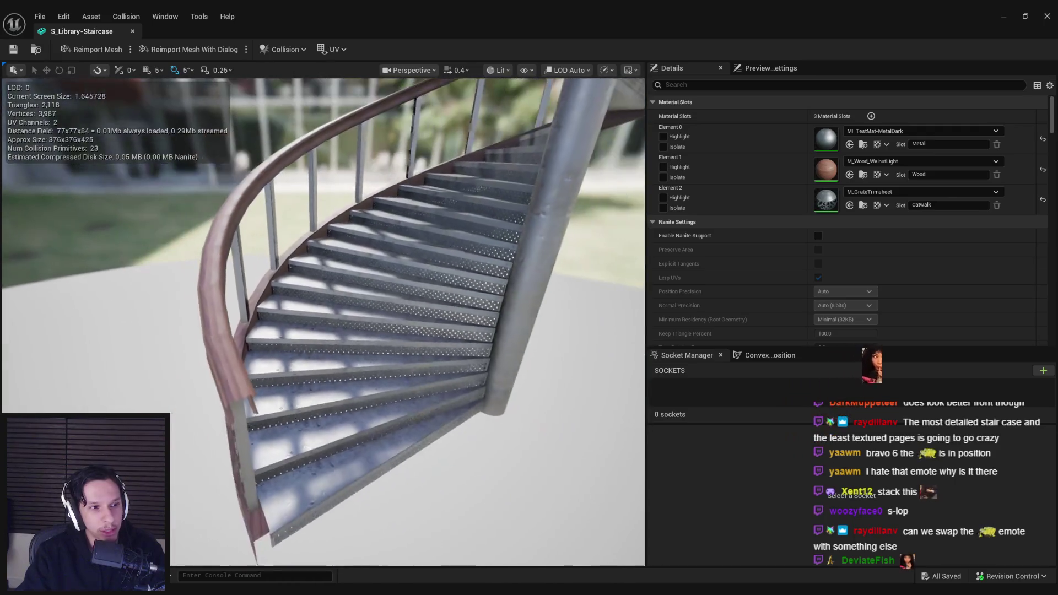
{"action": "left_click_drag", "start_coordinate": [404, 302], "coordinate": [405, 302]}
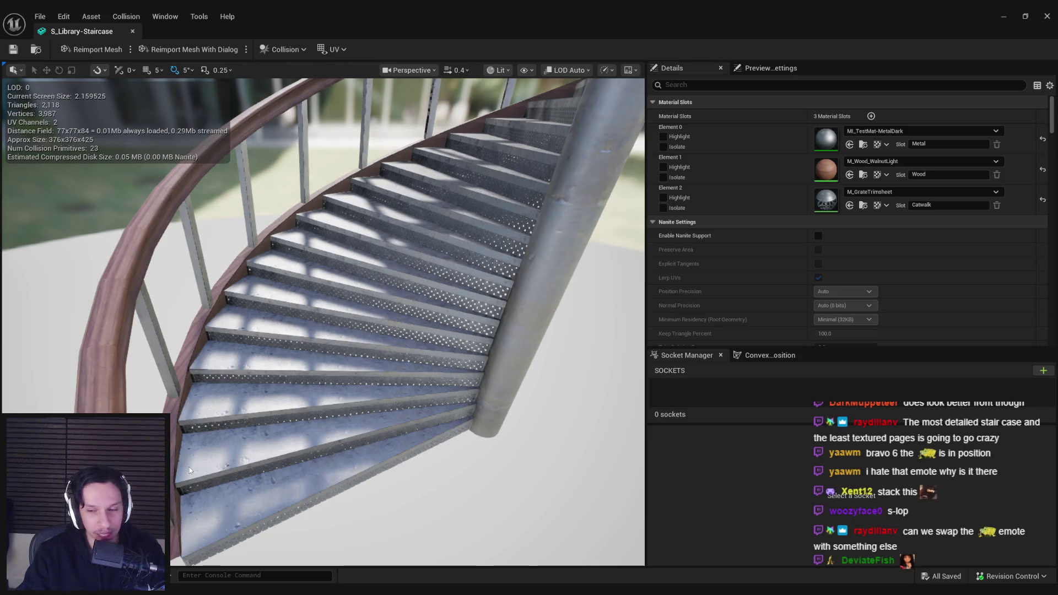
{"action": "middle_click", "coordinate": [104, 31]}
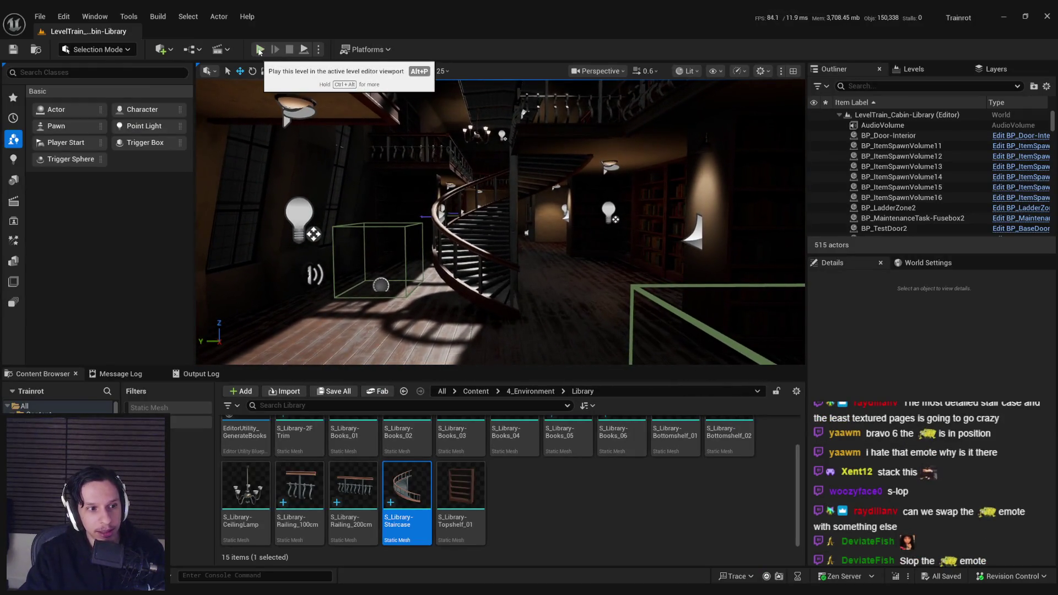
Load GameWorldLevel from Recent Levels, maximize the viewport, and start Play in the viewport.
{"action": "left_click", "coordinate": [37, 13]}
{"action": "mouse_move", "coordinate": [97, 98]}
{"action": "left_click", "coordinate": [256, 124]}
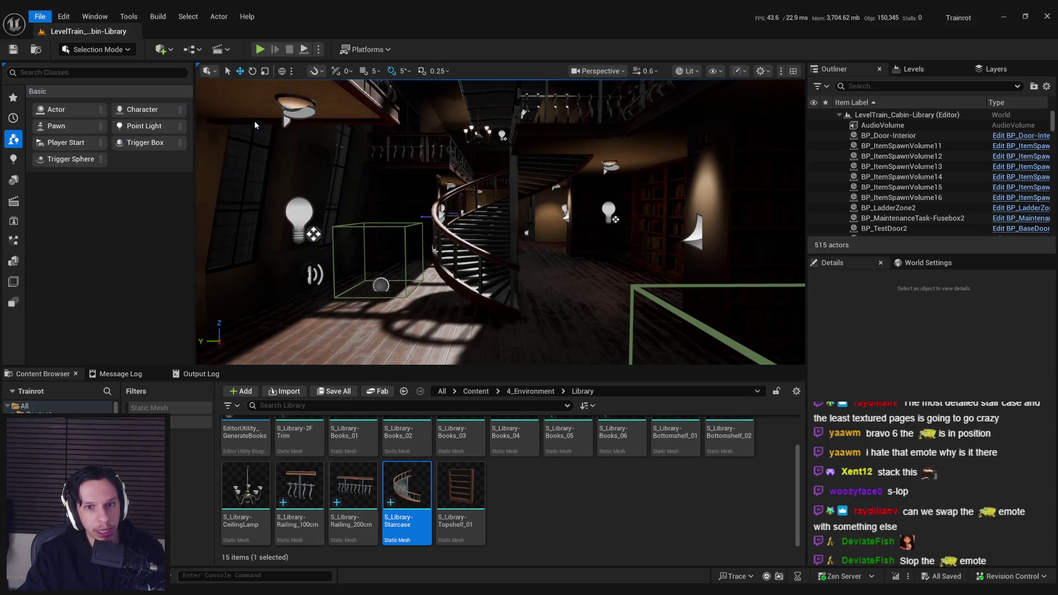
{"action": "key", "text": "F11"}
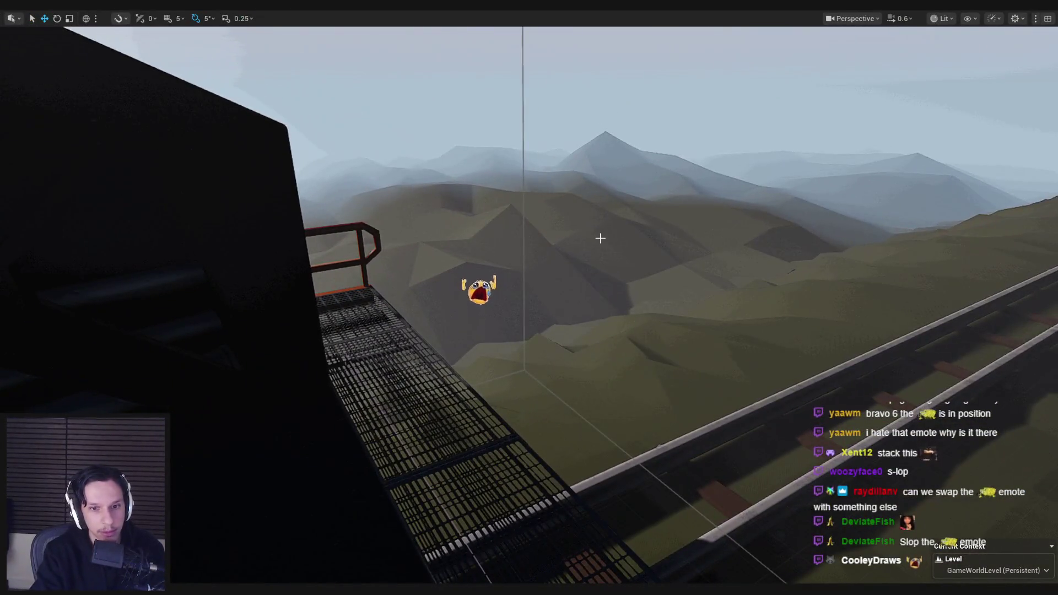
{"action": "key", "text": "alt+p"}
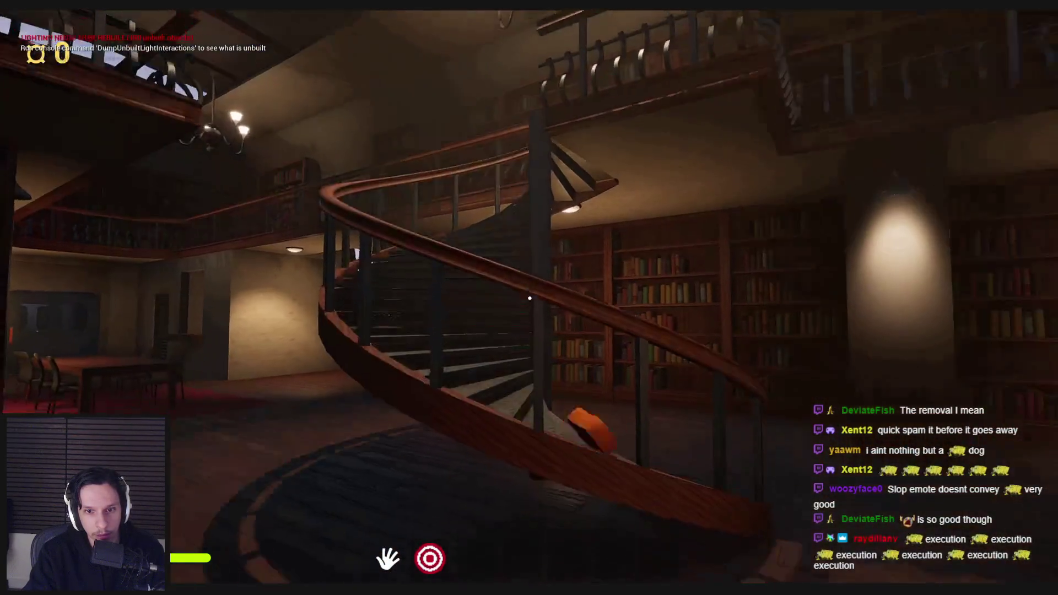
Walk up and down the spiral staircase in play, stepping off at the bottom.
{"action": "key", "text": "w"}
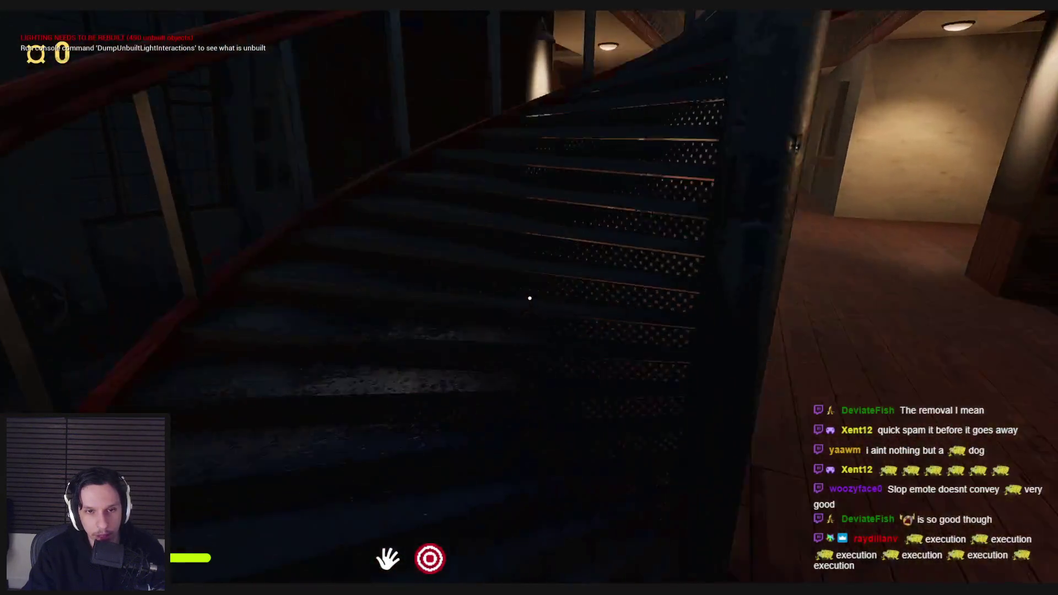
{"action": "key", "text": "w"}
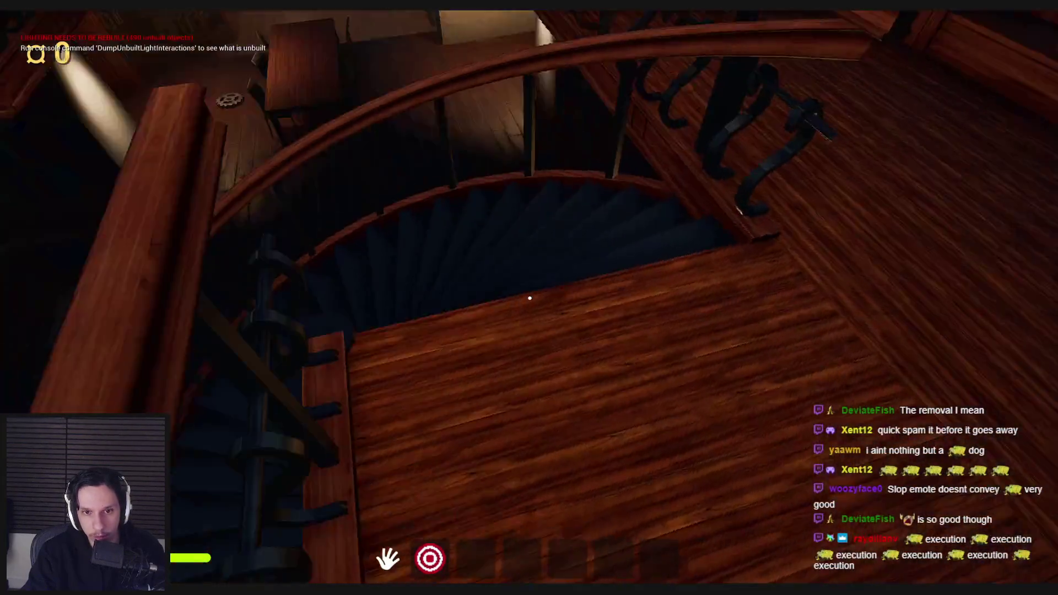
{"action": "key", "text": "w"}
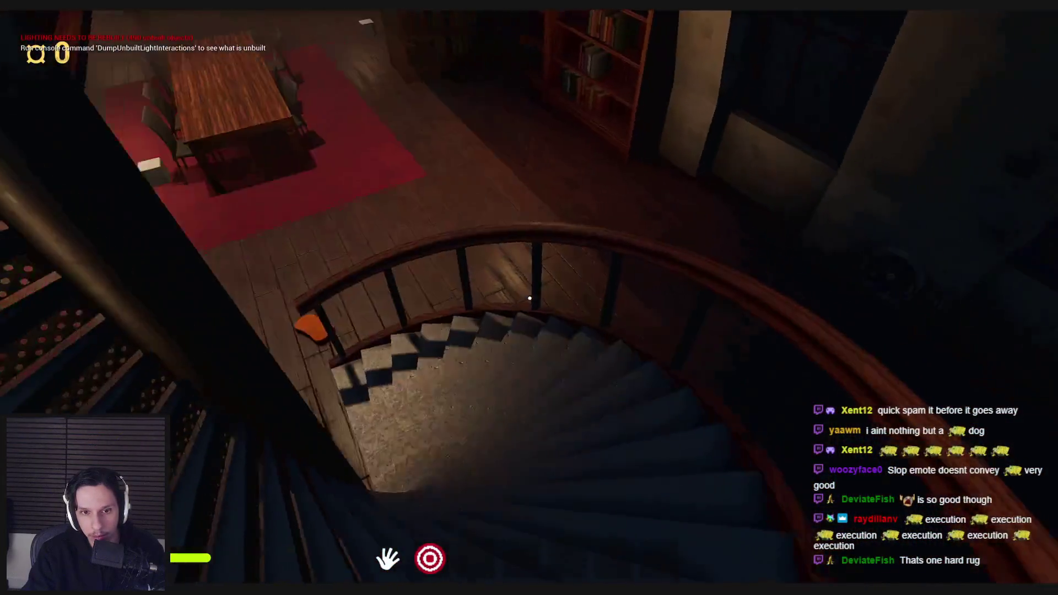
{"action": "key", "text": "w"}
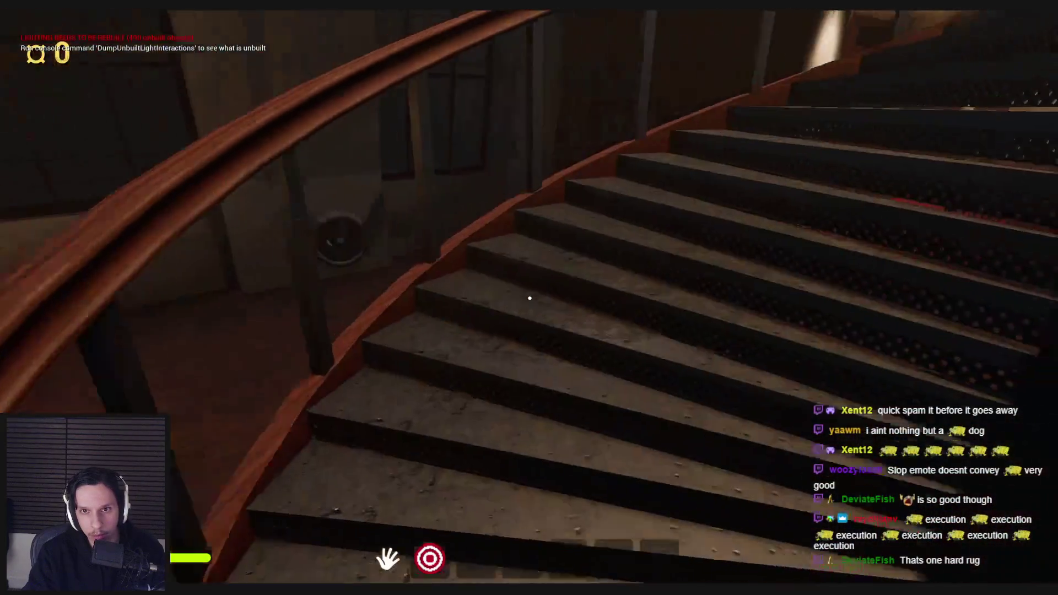
{"action": "key", "text": "w"}
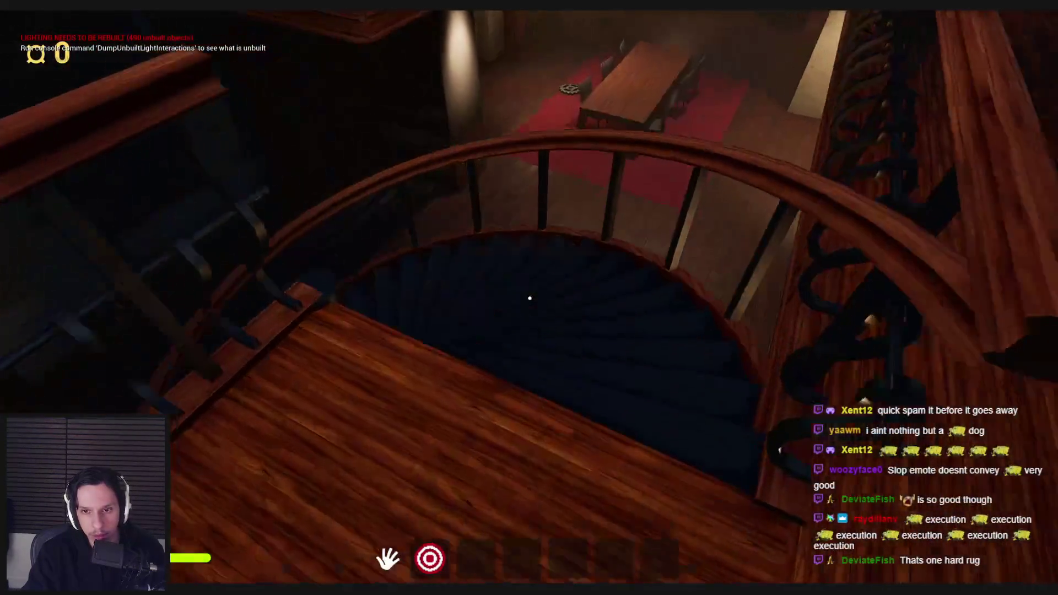
{"action": "key", "text": "w"}
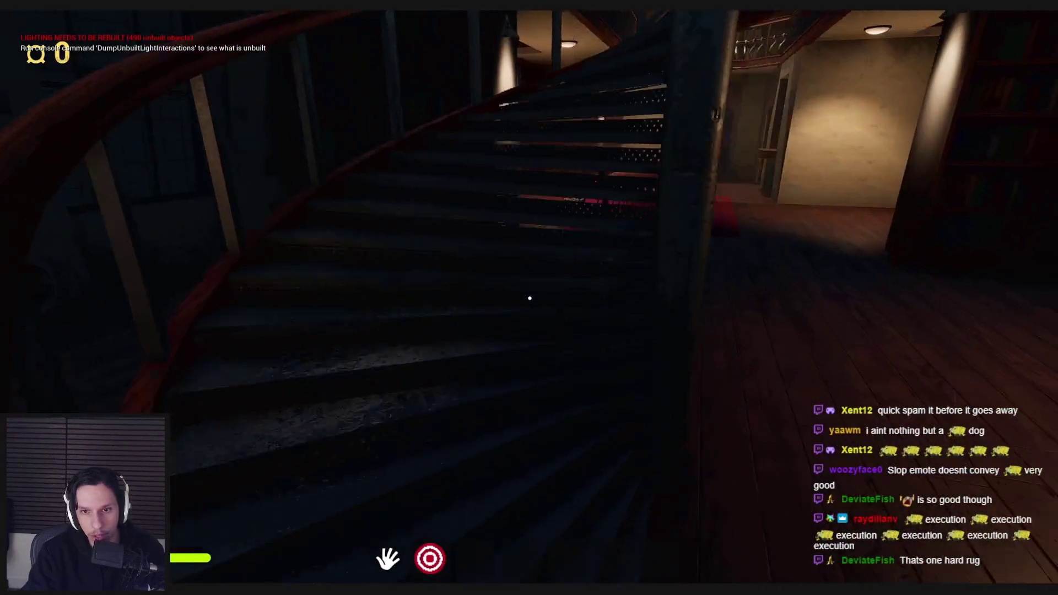
{"action": "key", "text": "w"}
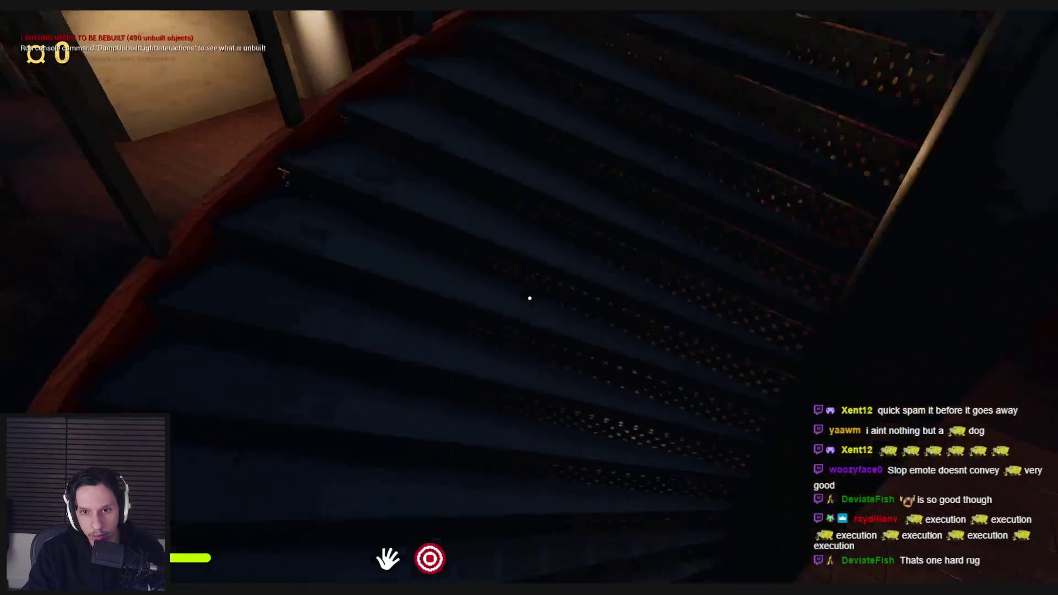
{"action": "key", "text": "w"}
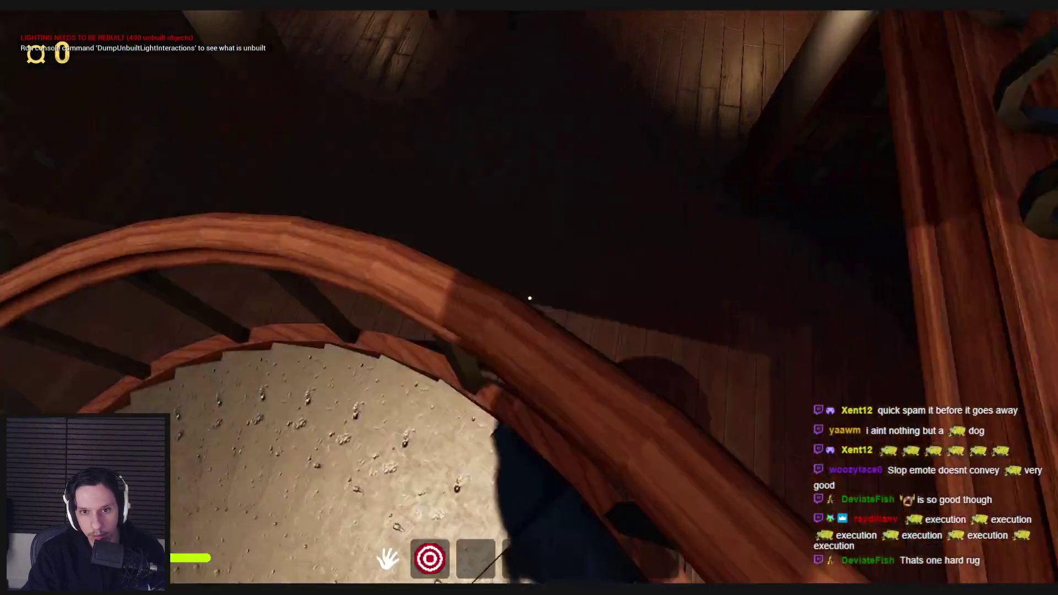
{"action": "key", "text": "w"}
{"action": "key", "text": "w"}
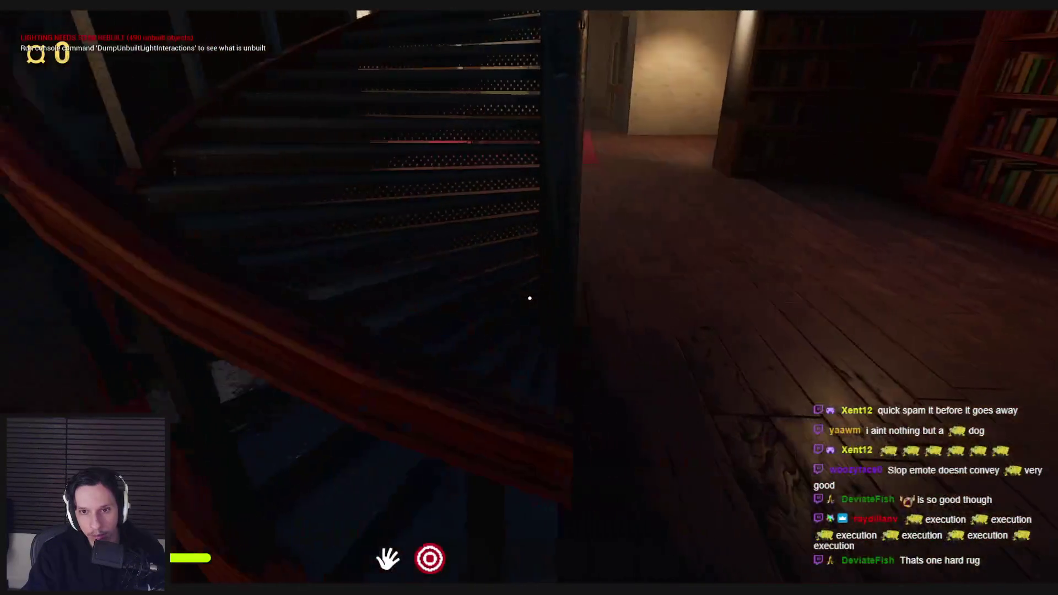
{"action": "key", "text": "w"}
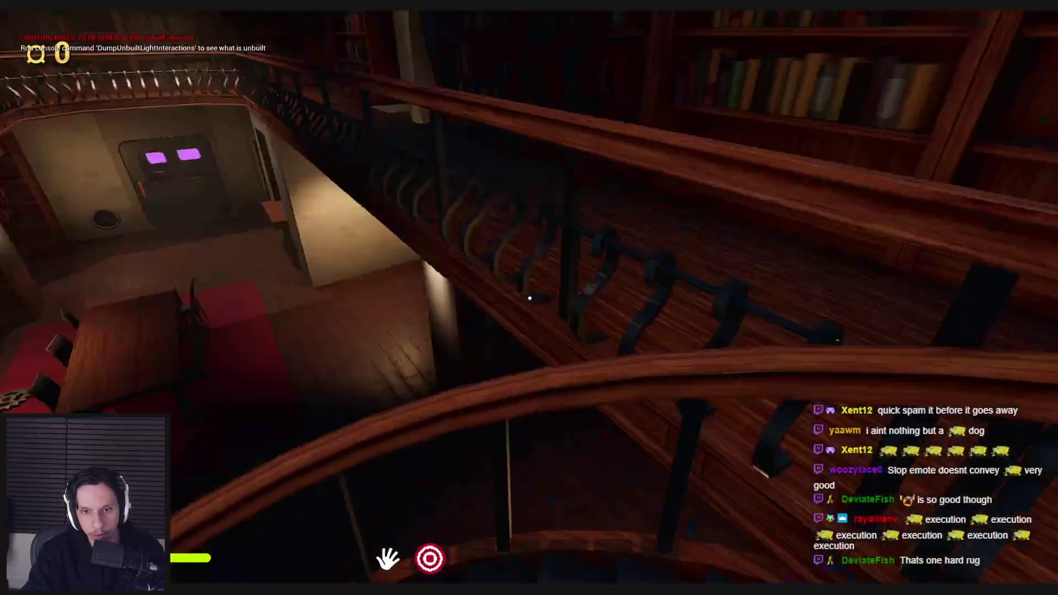
{"action": "key", "text": "w"}
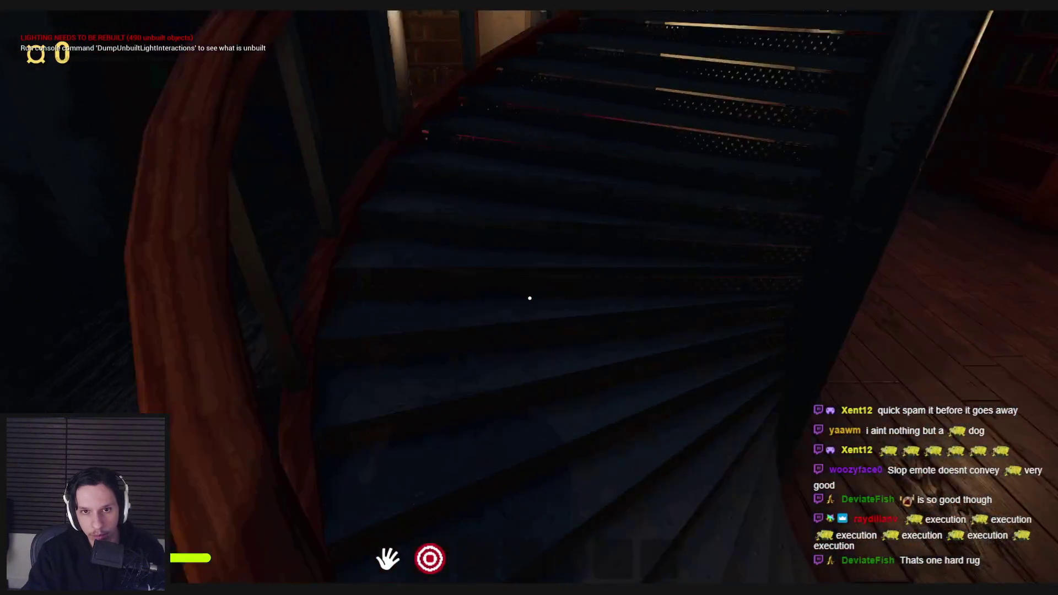
{"action": "key", "text": "w"}
{"action": "key", "text": "w"}
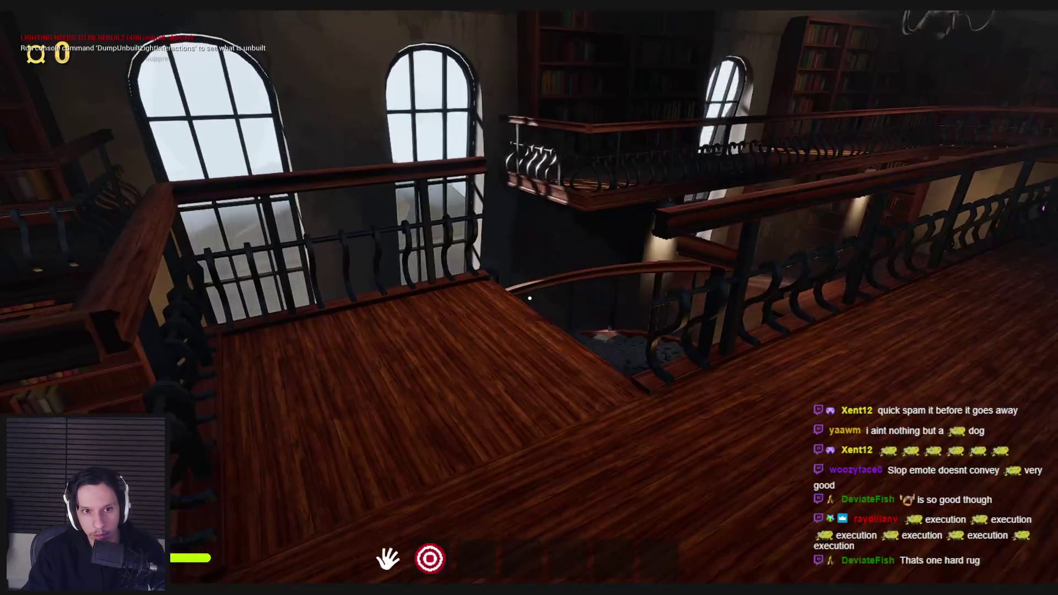
Walk the upper balcony toward the windows, descend to the ground floor, then stop play and switch to Blender.
{"action": "key", "text": "w"}
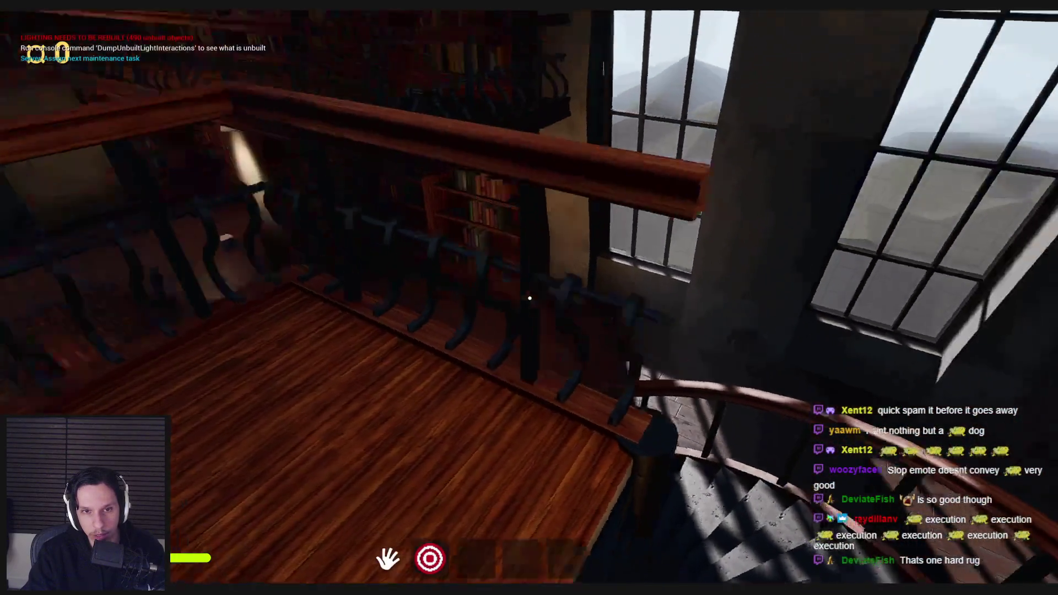
{"action": "key", "text": "w"}
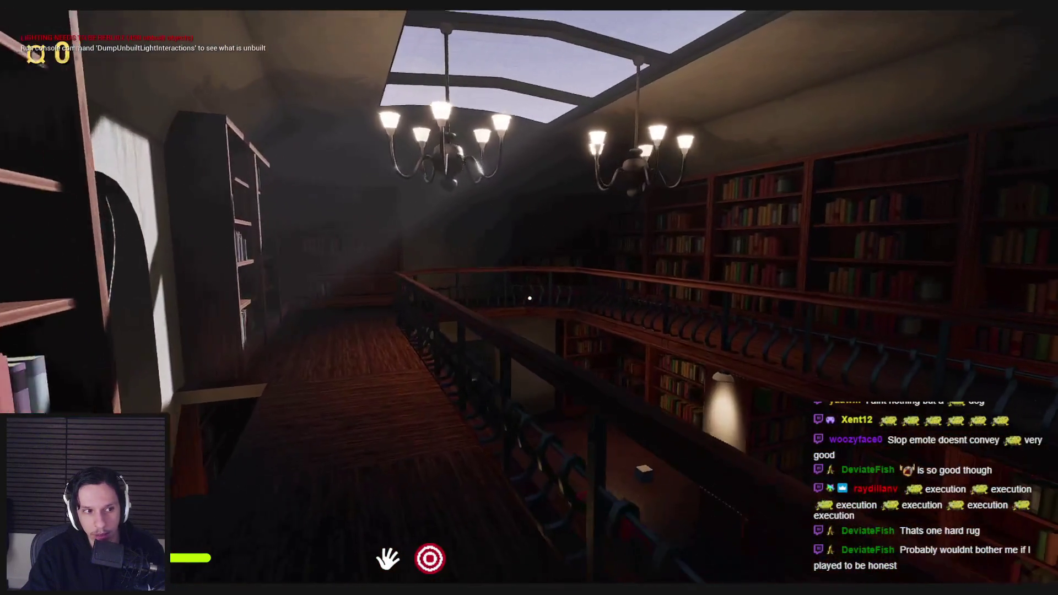
{"action": "key", "text": "w"}
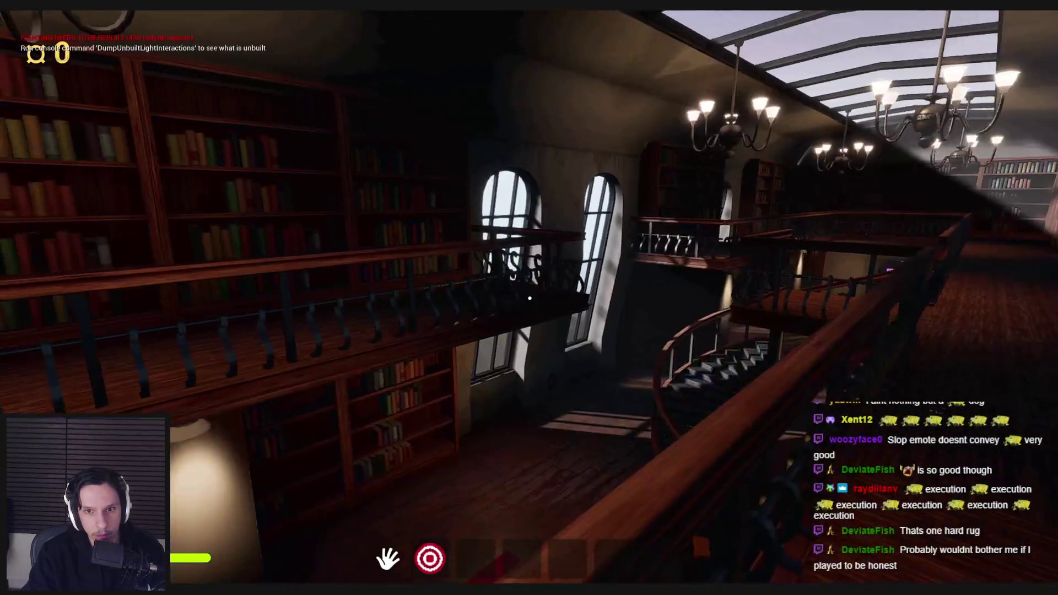
{"action": "key", "text": "w"}
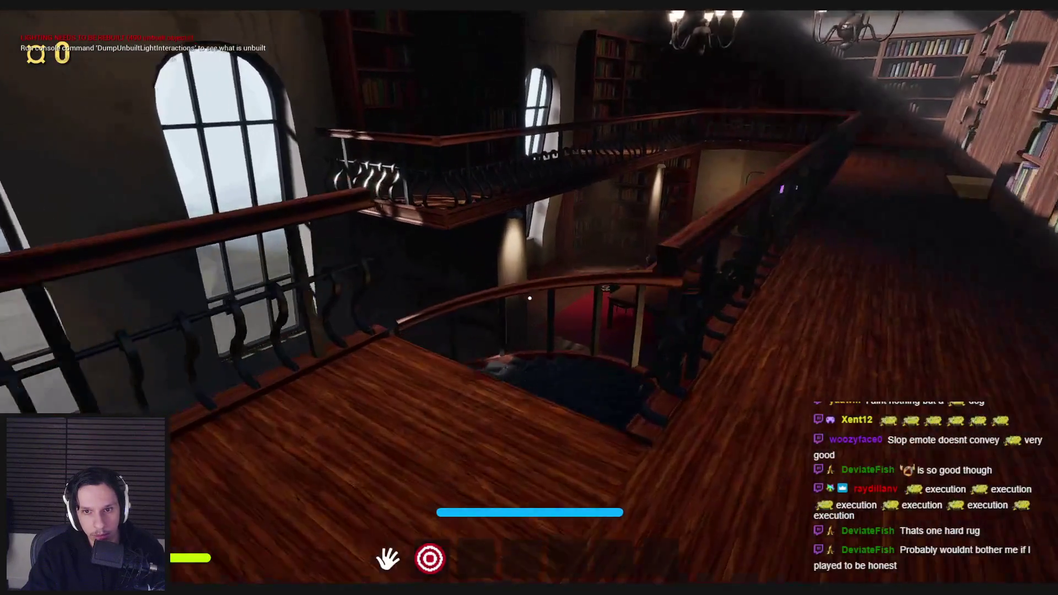
{"action": "key", "text": "w"}
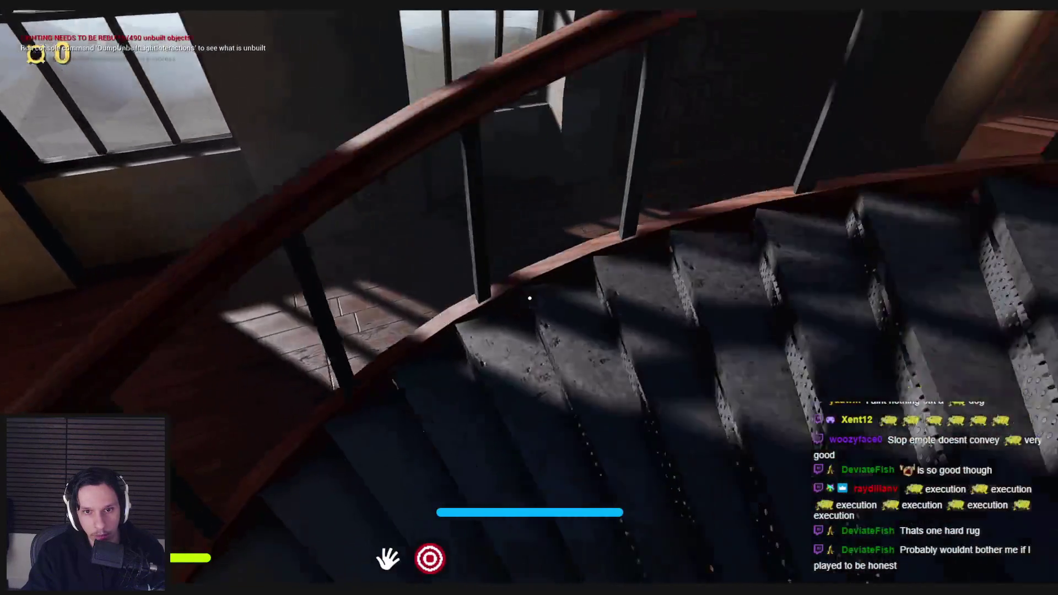
{"action": "key", "text": "w"}
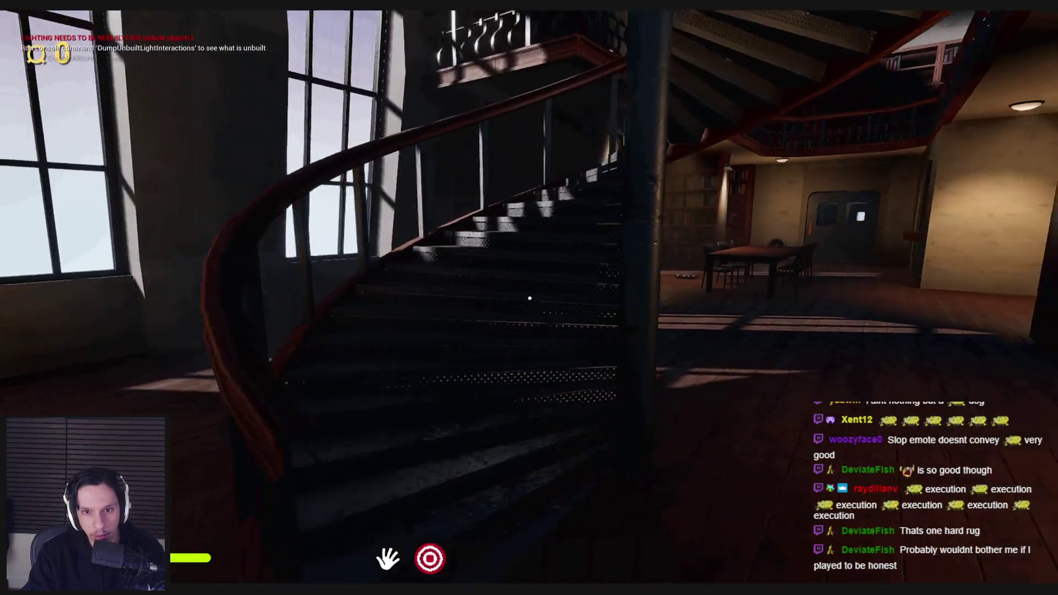
{"action": "key", "text": "w"}
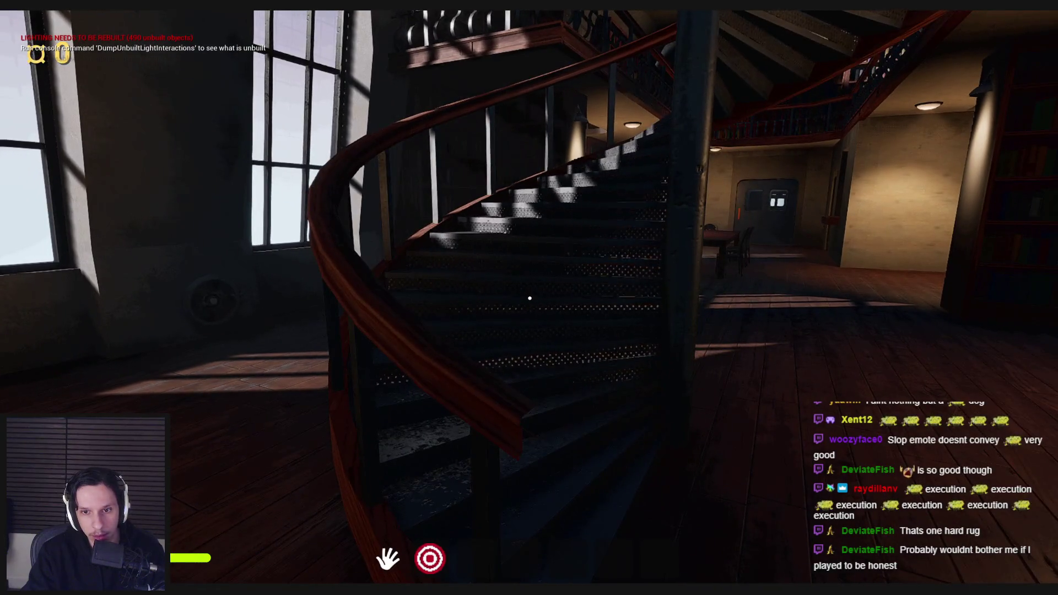
{"action": "key", "text": "Escape"}
{"action": "key", "text": "alt+Tab"}
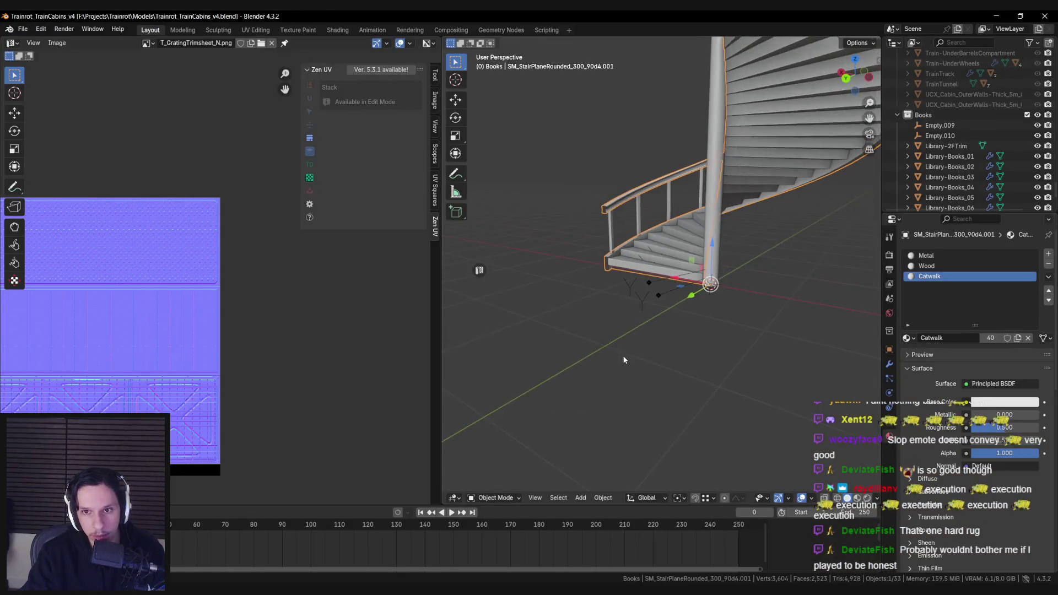
Fill the whole staircase mesh with red vertex colour in Vertex Paint mode.
{"action": "key", "text": "Tab"}
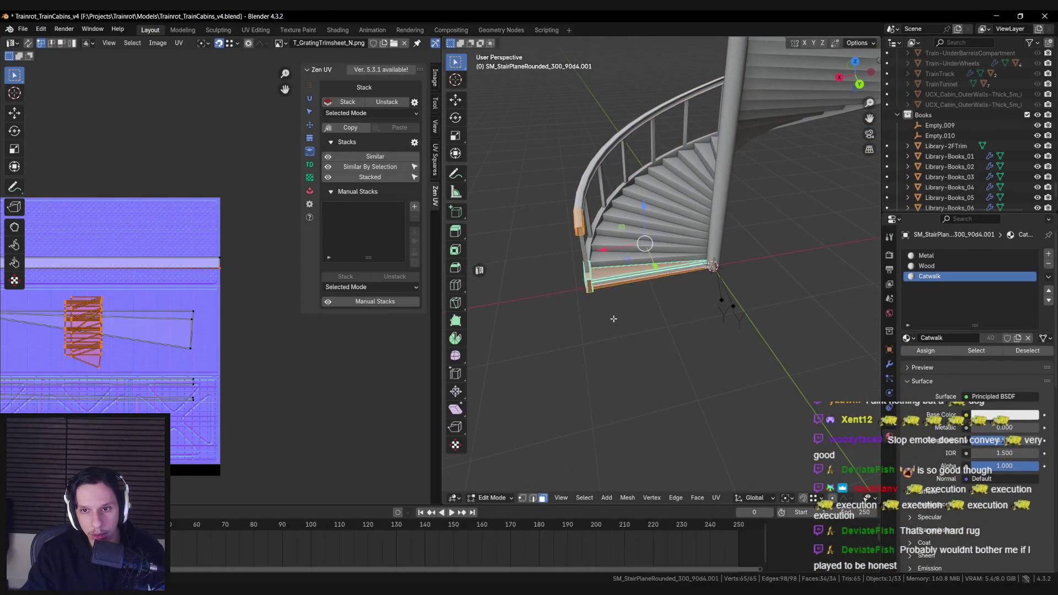
{"action": "key", "text": "KP_Decimal"}
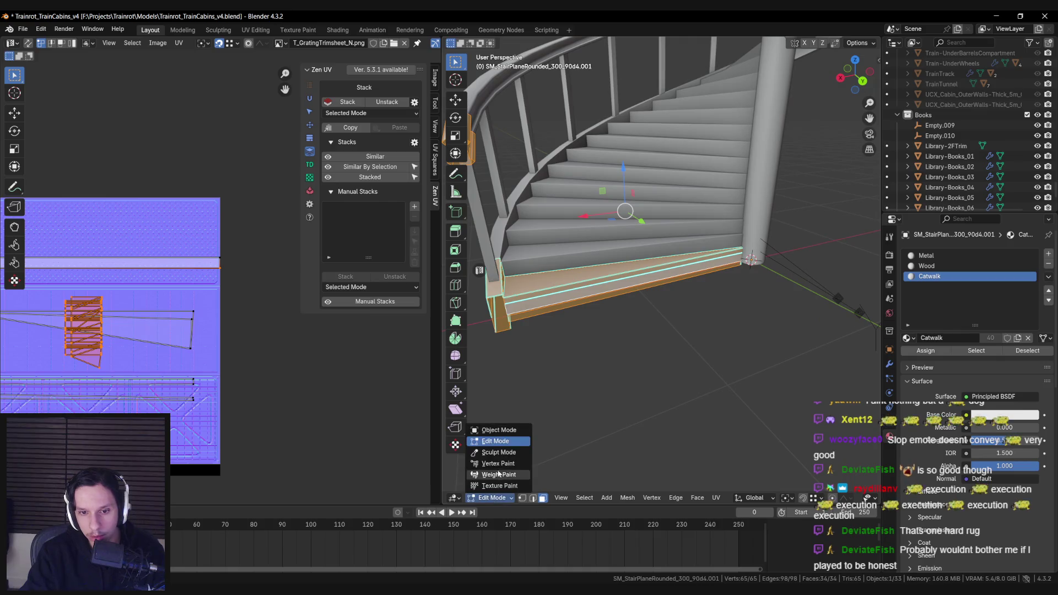
{"action": "key", "text": "v"}
{"action": "left_click", "coordinate": [529, 45]}
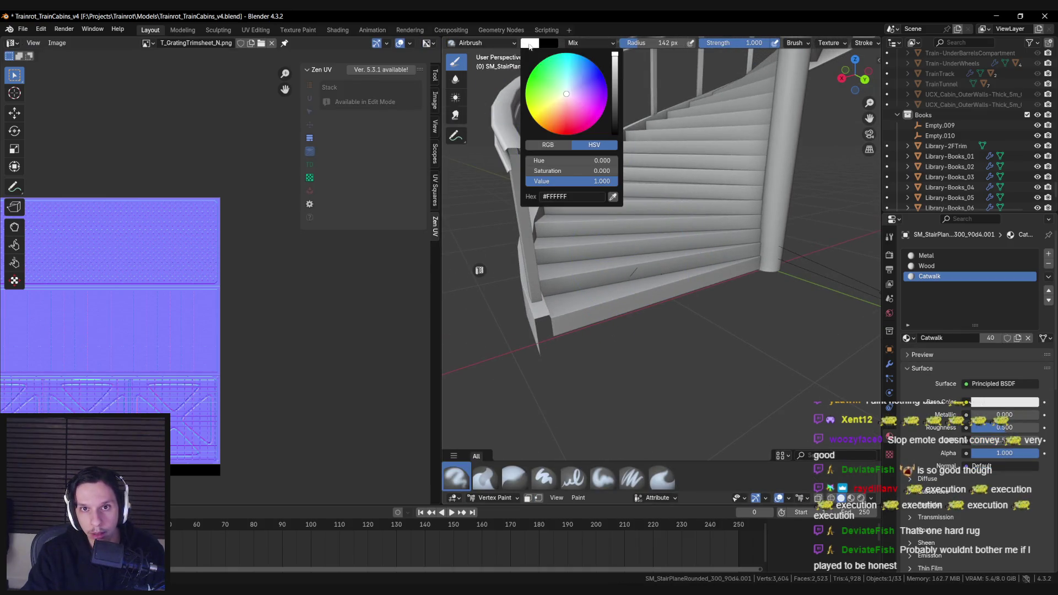
{"action": "type", "text": "0"}
{"action": "key", "text": "Return"}
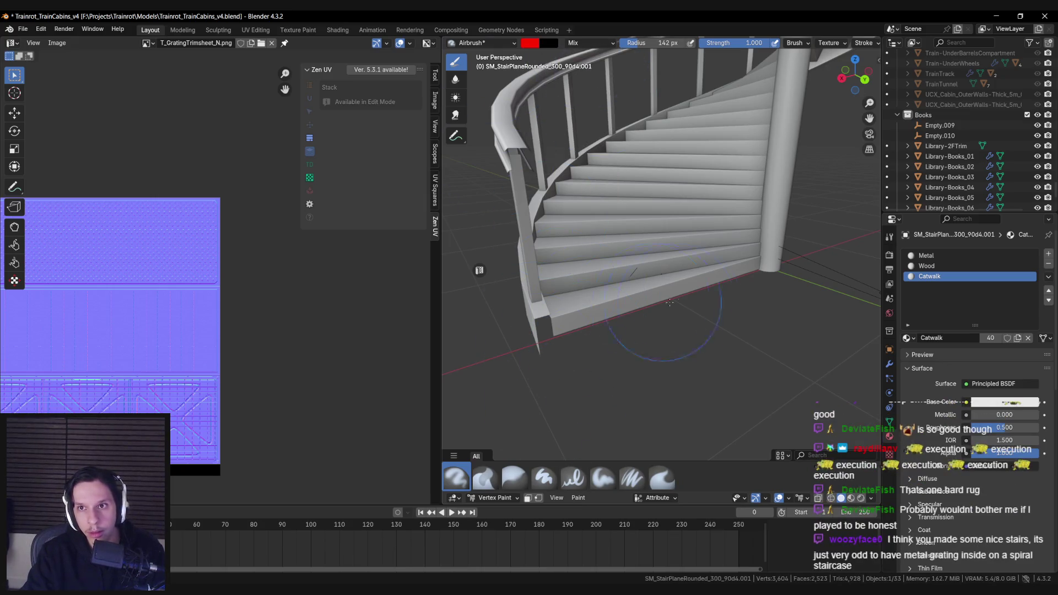
{"action": "left_click", "coordinate": [577, 498]}
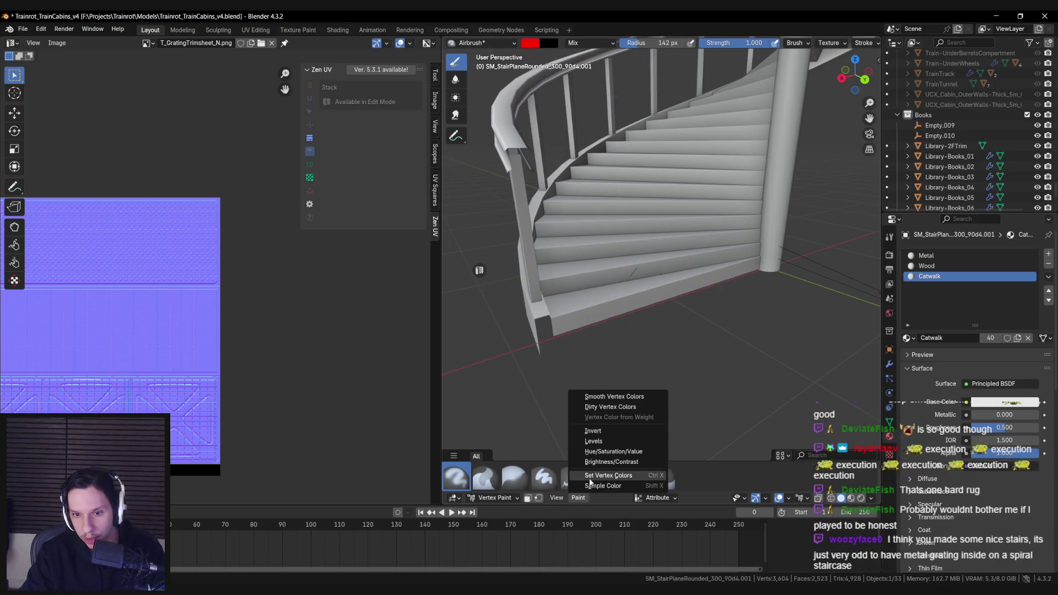
{"action": "left_click", "coordinate": [592, 473]}
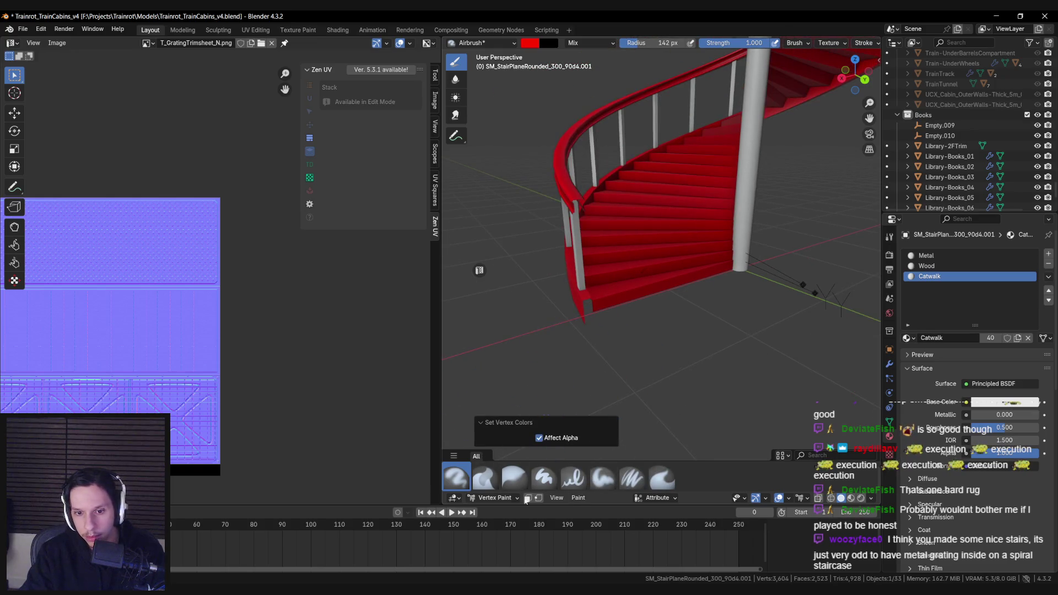
Return to Object Mode, save the Blender file, and export the staircase for Unreal.
{"action": "left_click", "coordinate": [496, 498]}
{"action": "left_click", "coordinate": [496, 432]}
{"action": "key", "text": "n"}
{"action": "key", "text": "ctrl+s"}
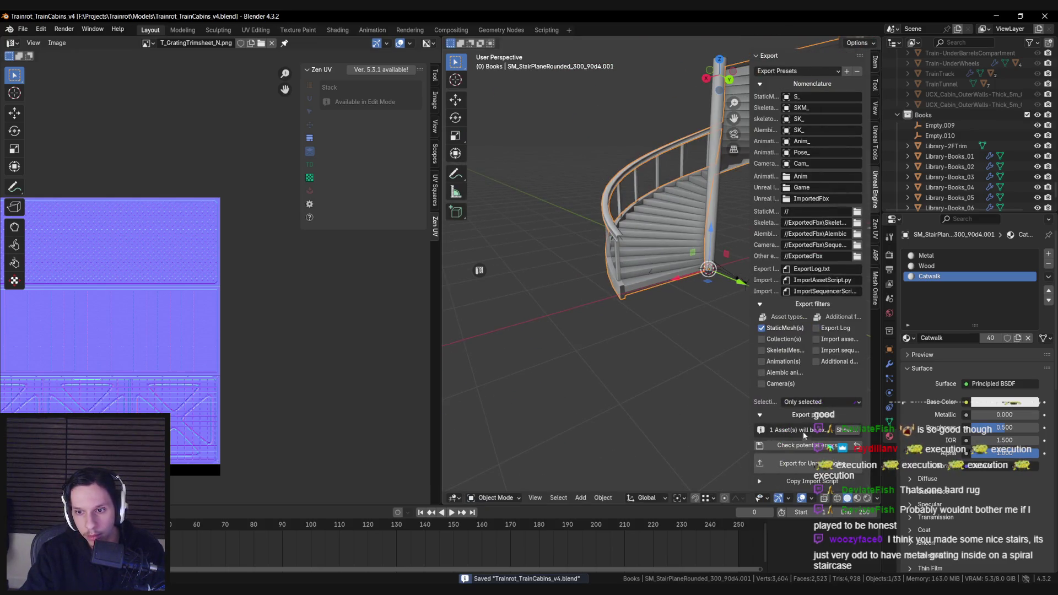
{"action": "left_click", "coordinate": [797, 460]}
Open the LevelTrain_Cabin-Library level and reimport the updated S_Library-Staircase mesh.
{"action": "key", "text": "alt+Tab"}
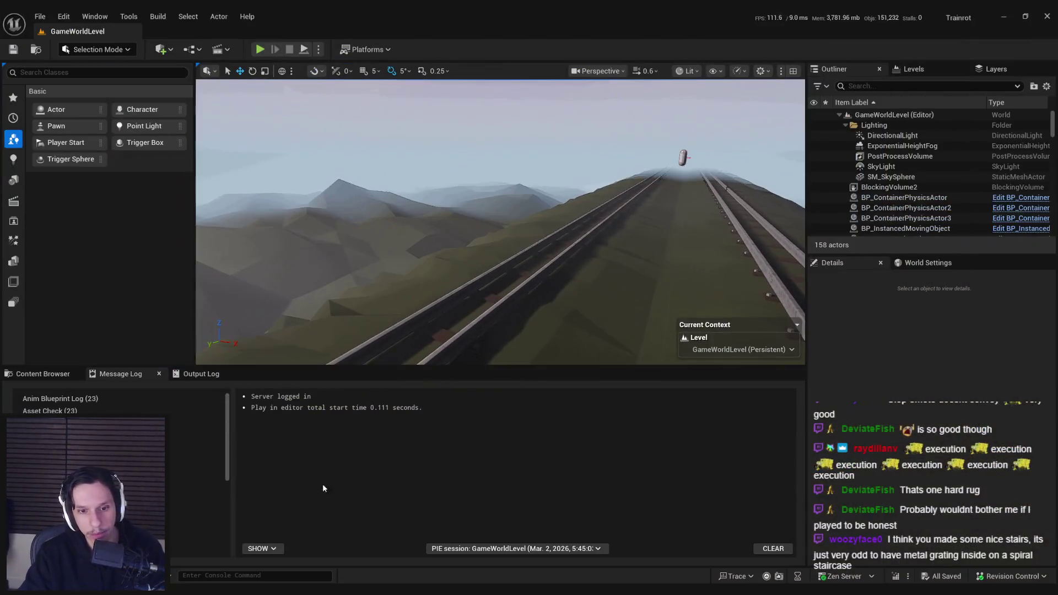
{"action": "left_click", "coordinate": [44, 374]}
{"action": "left_click", "coordinate": [47, 16]}
{"action": "mouse_move", "coordinate": [71, 91]}
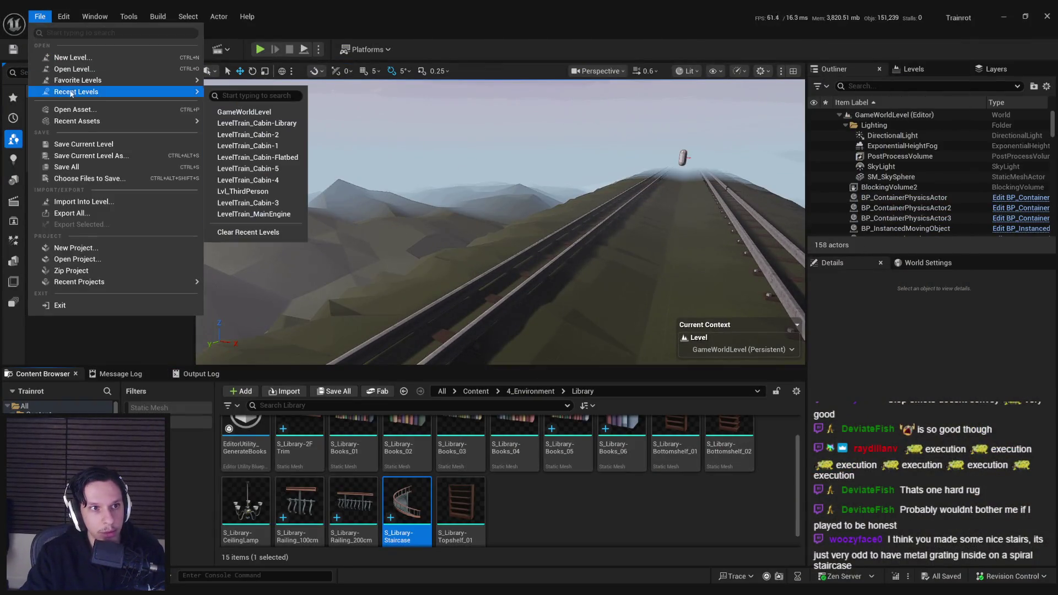
{"action": "left_click", "coordinate": [243, 110]}
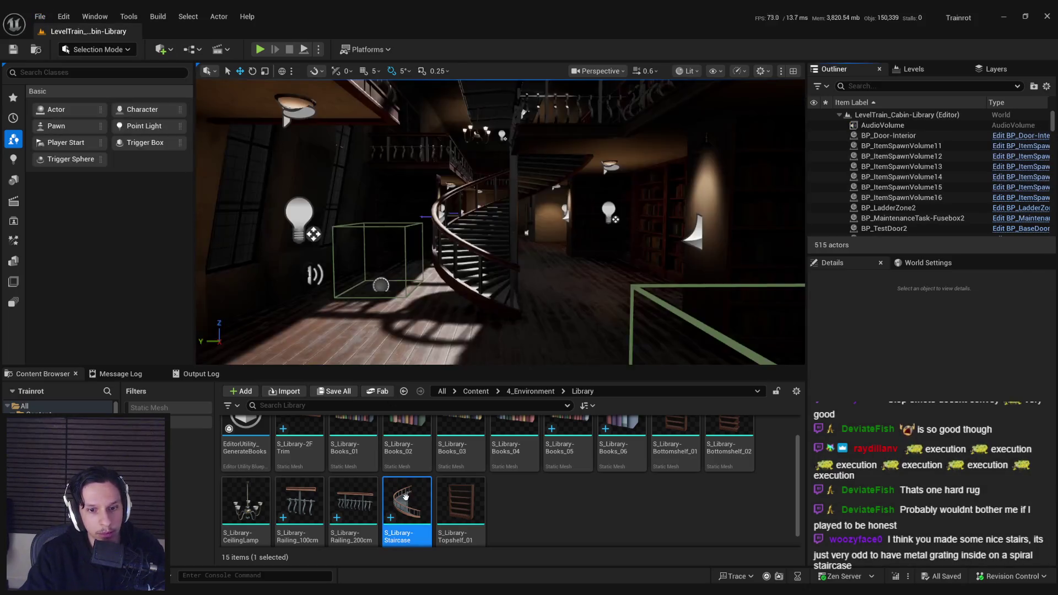
{"action": "right_click", "coordinate": [406, 502]}
{"action": "left_click", "coordinate": [546, 168]}
Fill the rug under the table with red vertex colour in Mesh Paint mode.
{"action": "mouse_move", "coordinate": [562, 186]}
{"action": "left_mouse_down"}
{"action": "mouse_move", "coordinate": [462, 222]}
{"action": "mouse_move", "coordinate": [495, 219]}
{"action": "mouse_move", "coordinate": [479, 222]}
{"action": "left_mouse_up"}
{"action": "left_click", "coordinate": [462, 222]}
{"action": "left_click", "coordinate": [96, 49]}
{"action": "left_click", "coordinate": [96, 104]}
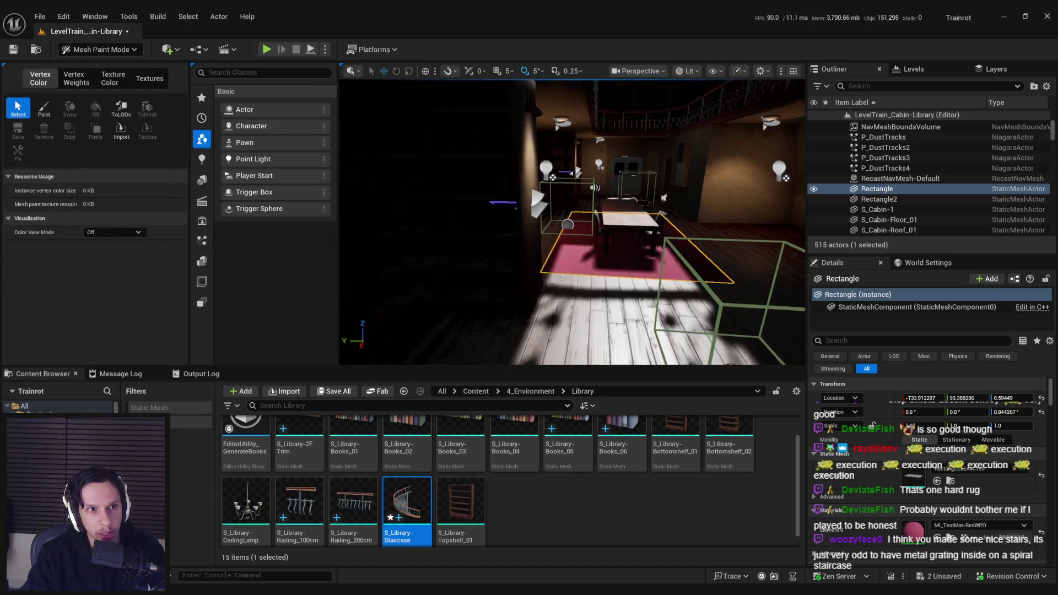
{"action": "left_click", "coordinate": [44, 108]}
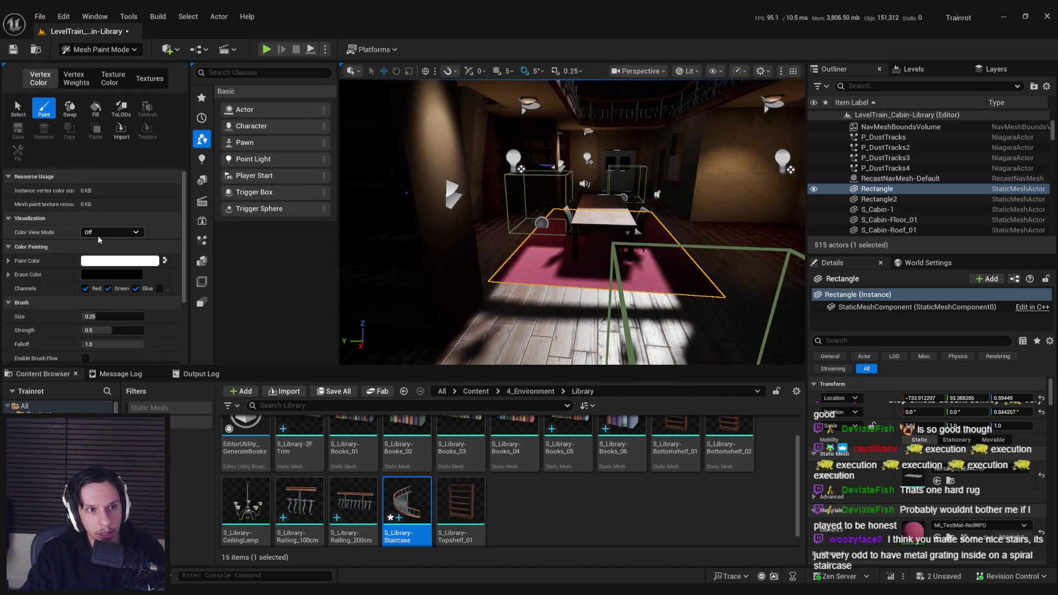
{"action": "left_click", "coordinate": [112, 232]}
{"action": "left_click", "coordinate": [102, 250]}
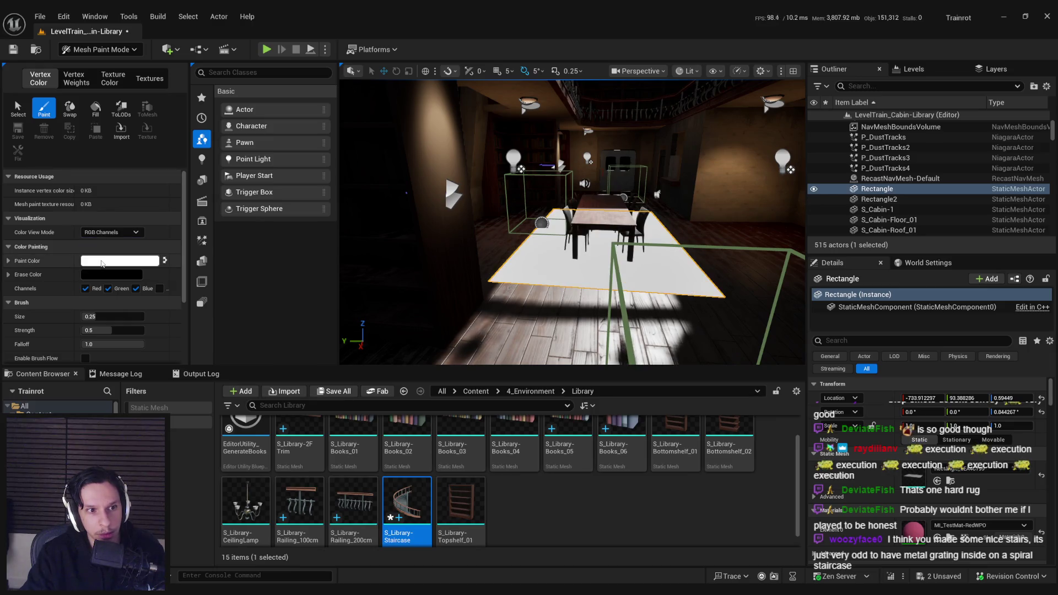
{"action": "left_click", "coordinate": [102, 264]}
{"action": "left_click", "coordinate": [271, 524]}
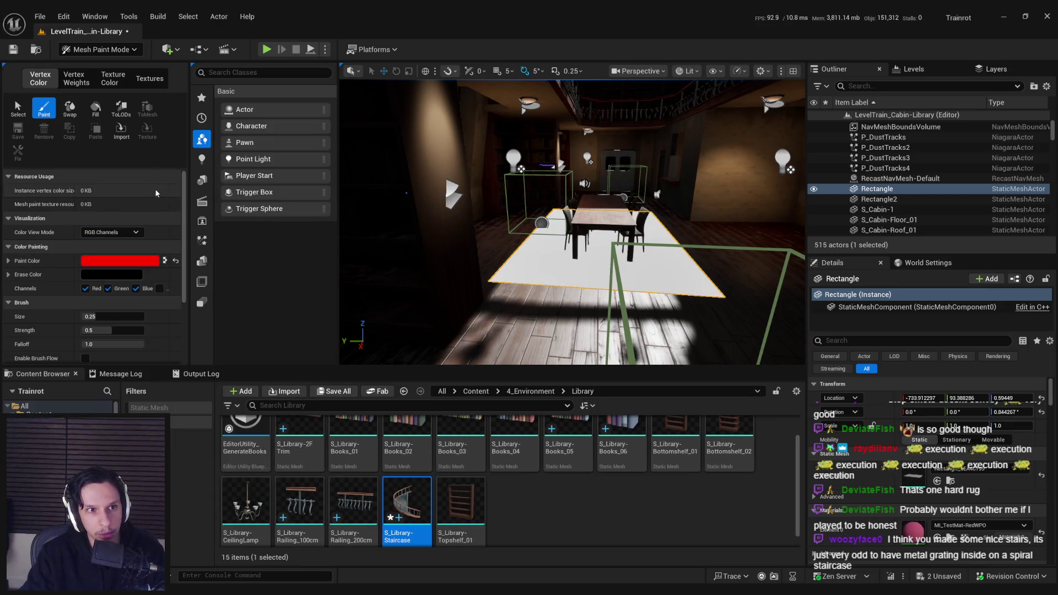
{"action": "left_click", "coordinate": [95, 108]}
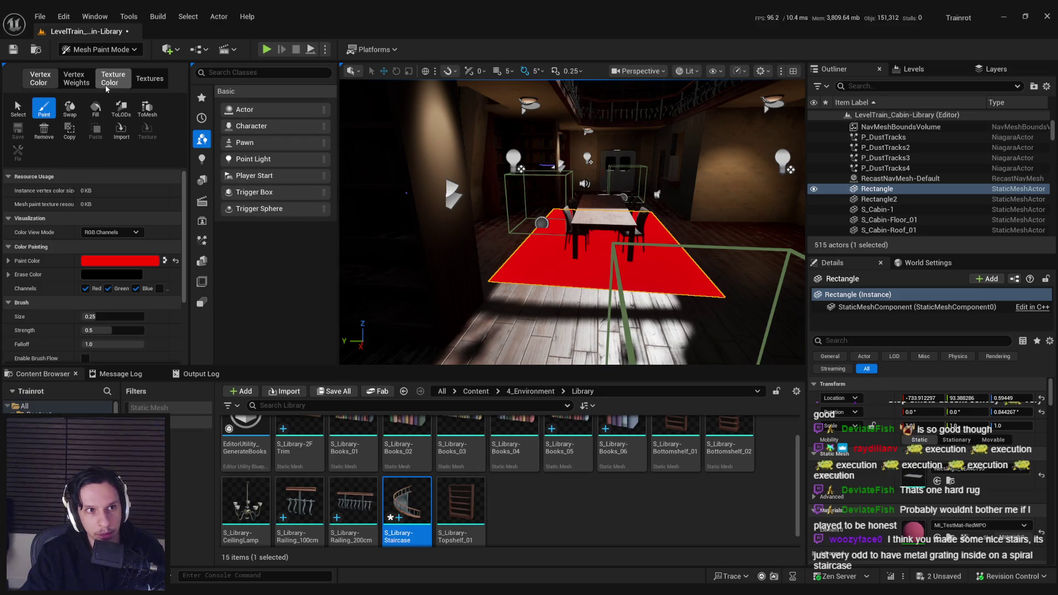
Select the second rug and fill it with red vertex colour as well.
{"action": "left_click_drag", "start_coordinate": [549, 229], "coordinate": [594, 310]}
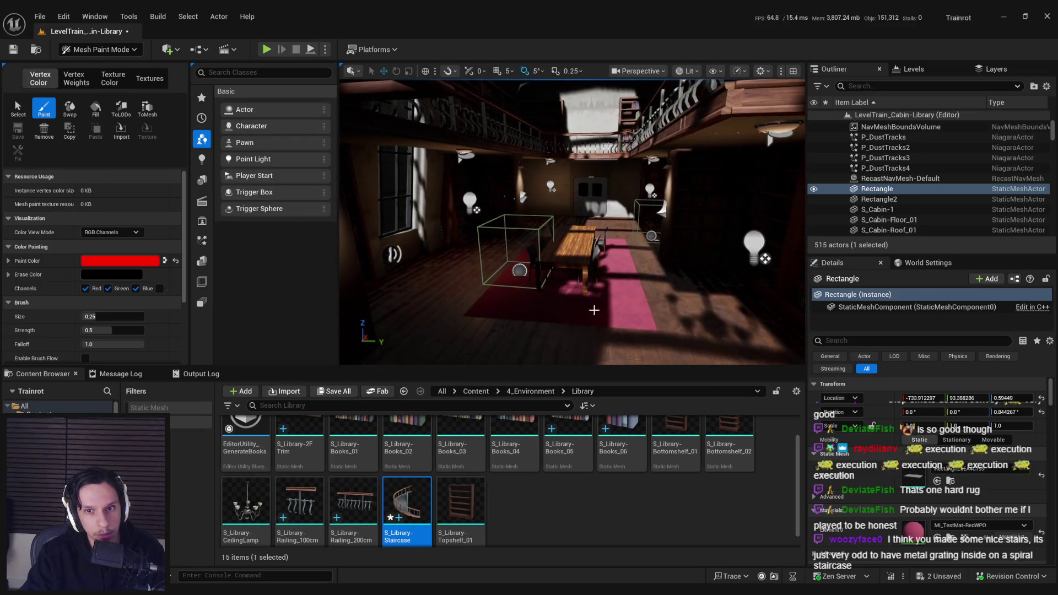
{"action": "left_click", "coordinate": [99, 50]}
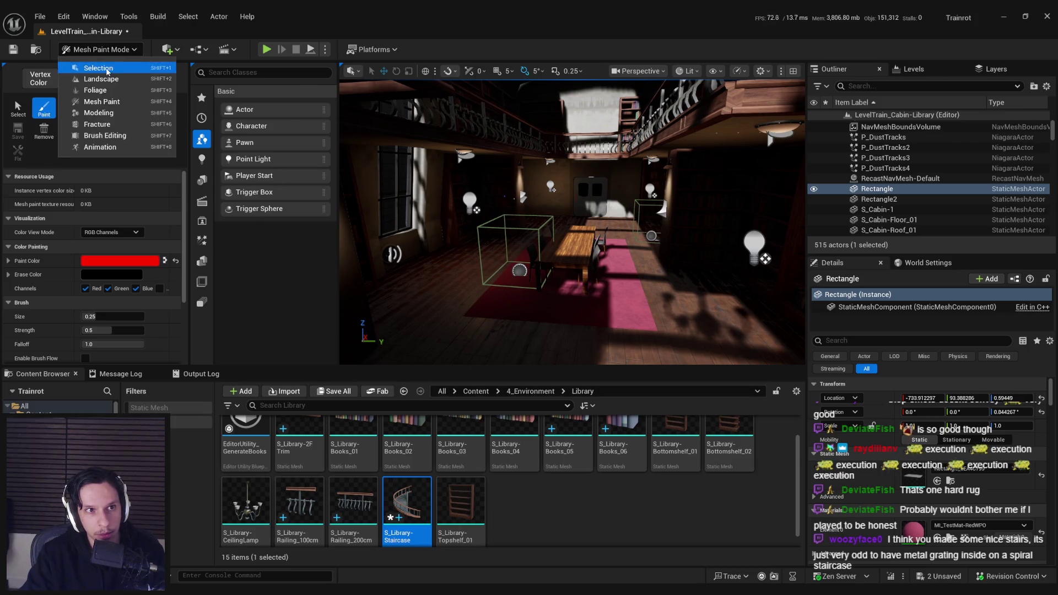
{"action": "left_click", "coordinate": [98, 67]}
{"action": "left_click", "coordinate": [474, 308]}
{"action": "left_click", "coordinate": [98, 49]}
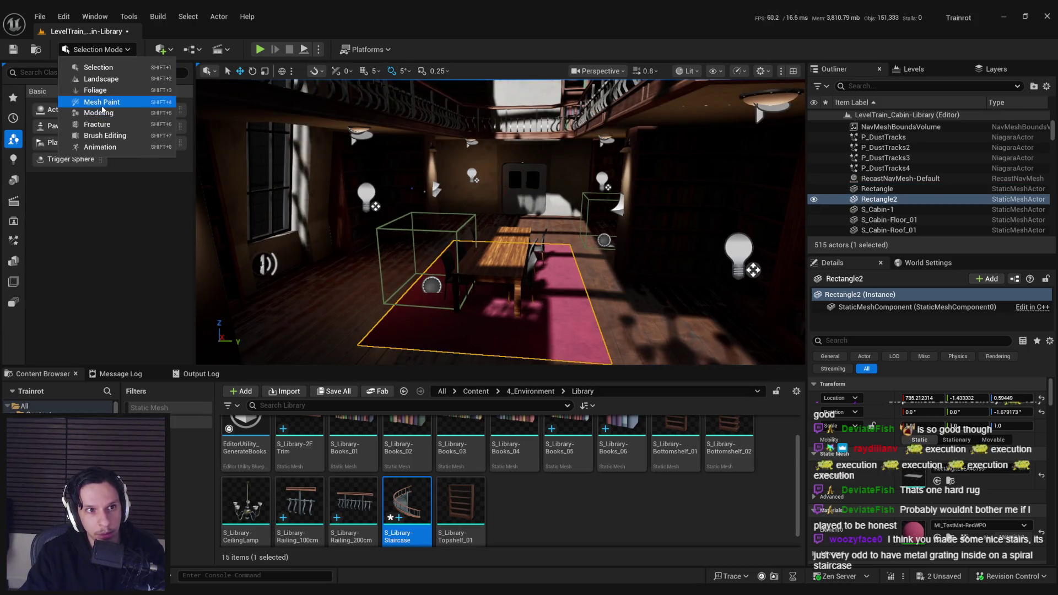
{"action": "left_click", "coordinate": [101, 102]}
{"action": "left_click", "coordinate": [45, 109]}
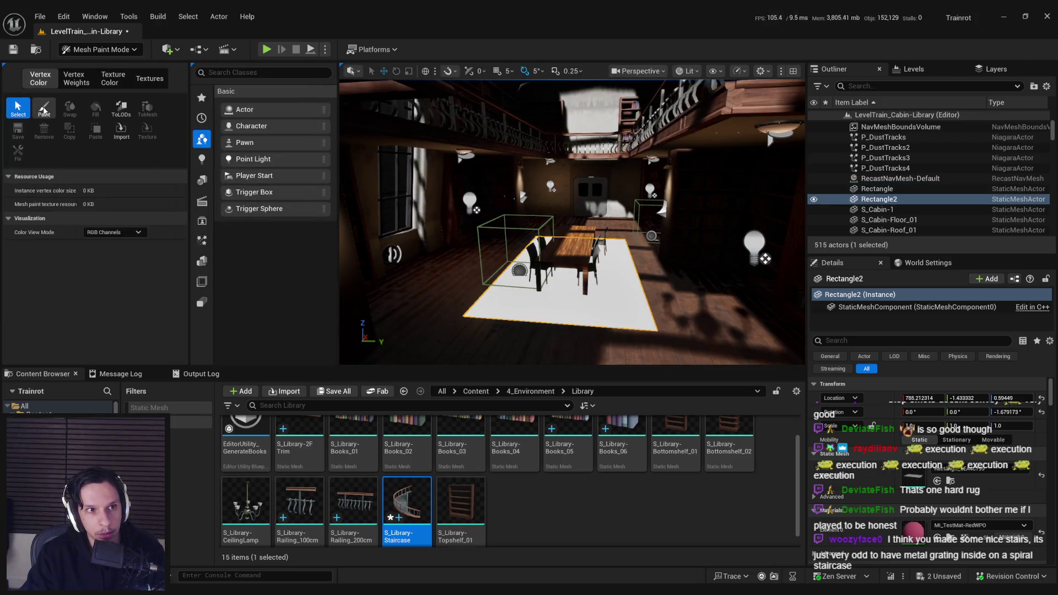
{"action": "left_click", "coordinate": [96, 107]}
Return to selection mode and load GameWorldLevel from Recent Levels.
{"action": "left_click", "coordinate": [102, 49]}
{"action": "left_click", "coordinate": [98, 67]}
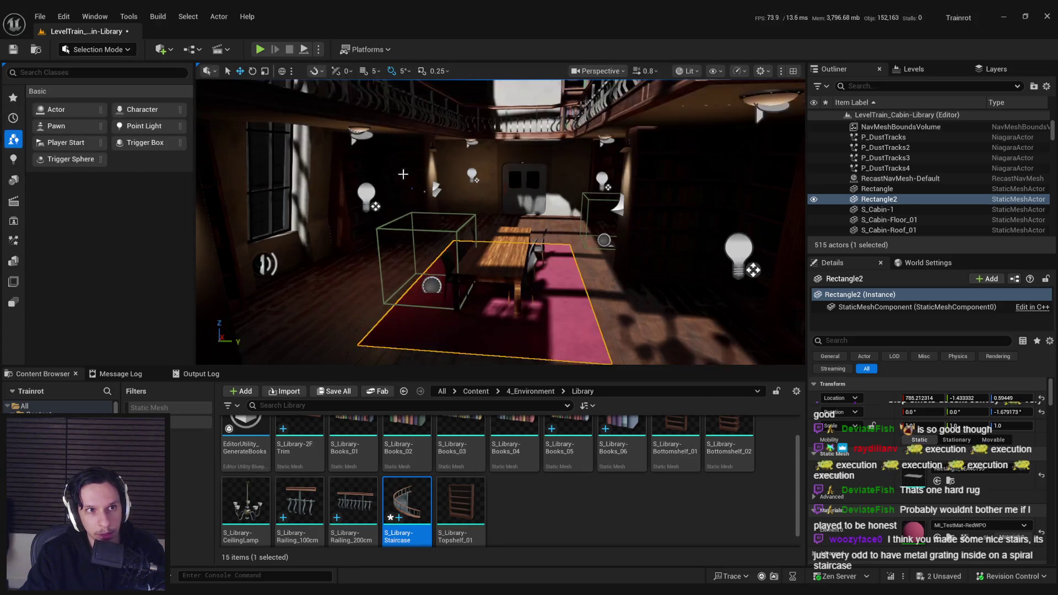
{"action": "left_click", "coordinate": [39, 16]}
{"action": "mouse_move", "coordinate": [77, 91]}
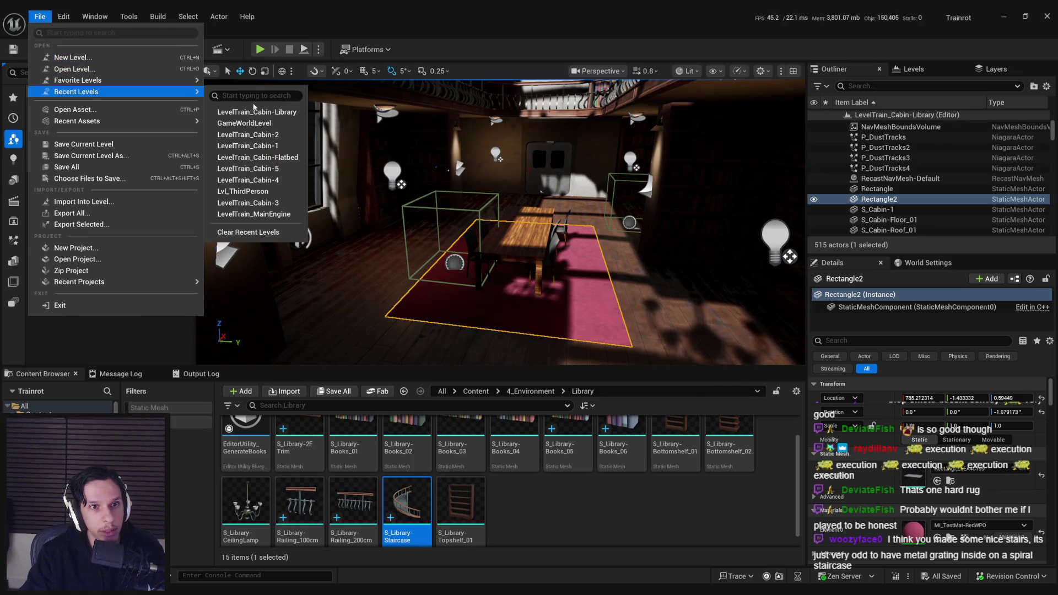
{"action": "left_click", "coordinate": [242, 105]}
Zoom in and out across the PureRef Library Car reference board.
{"action": "left_click_drag", "start_coordinate": [566, 255], "coordinate": [562, 255]}
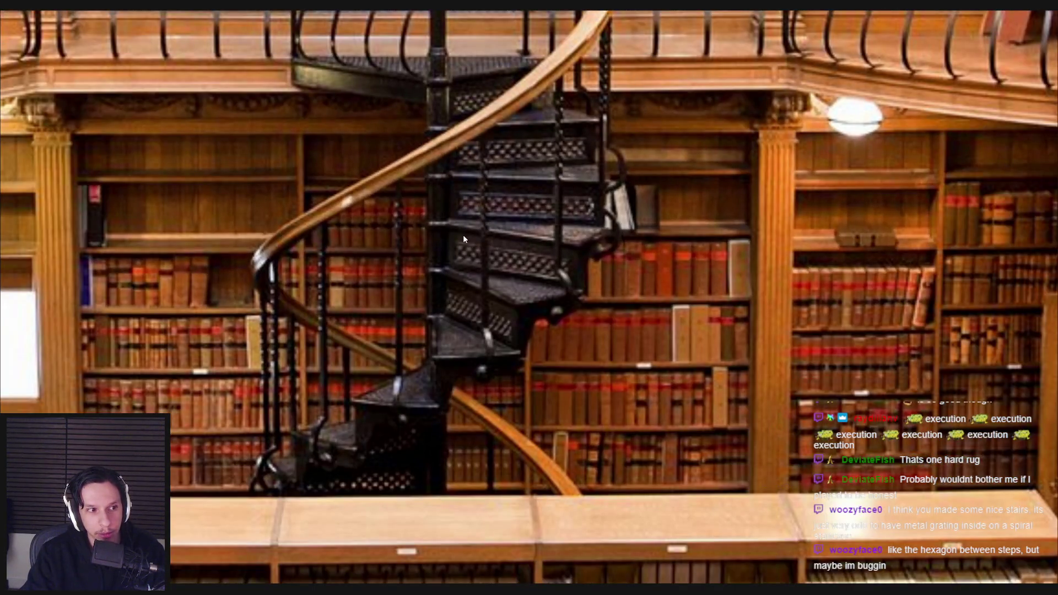
{"action": "scroll", "coordinate": [462, 259], "scroll_direction": "up", "scroll_amount": 3}
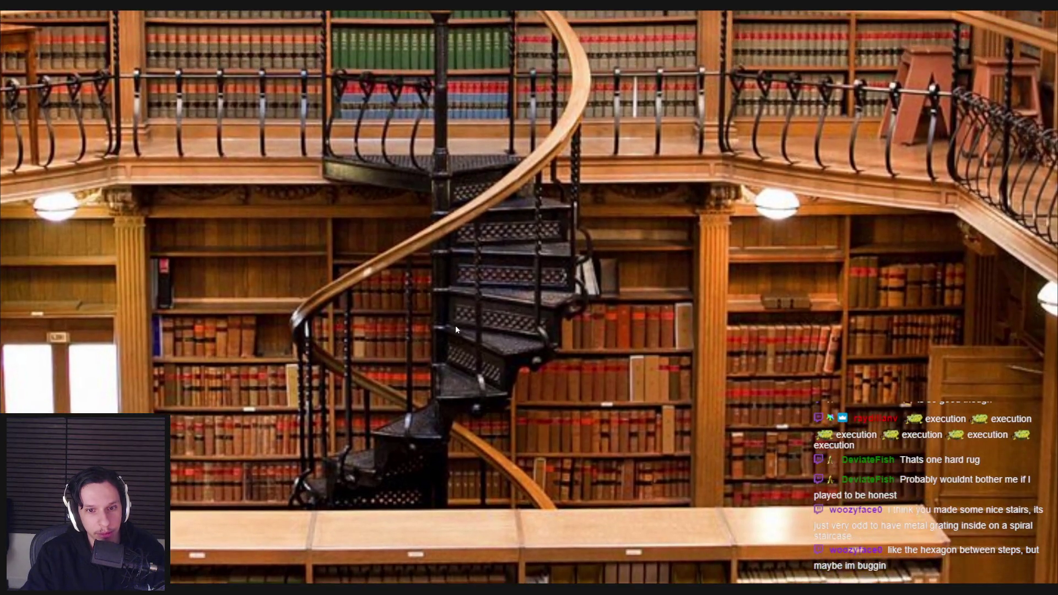
{"action": "scroll", "coordinate": [455, 325], "scroll_direction": "up", "scroll_amount": 3}
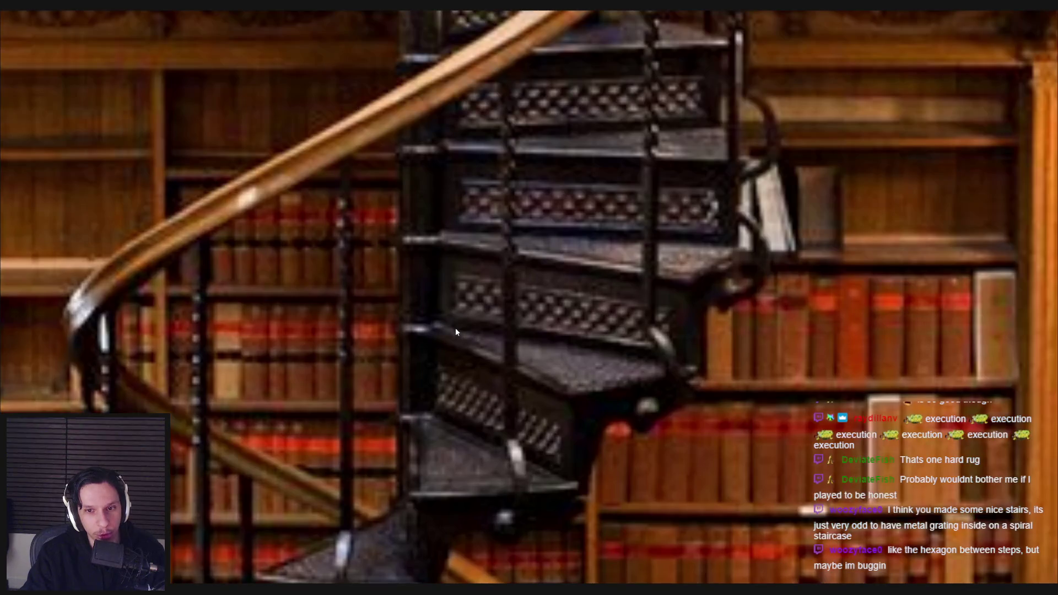
{"action": "scroll", "coordinate": [455, 327], "scroll_direction": "down", "scroll_amount": 5}
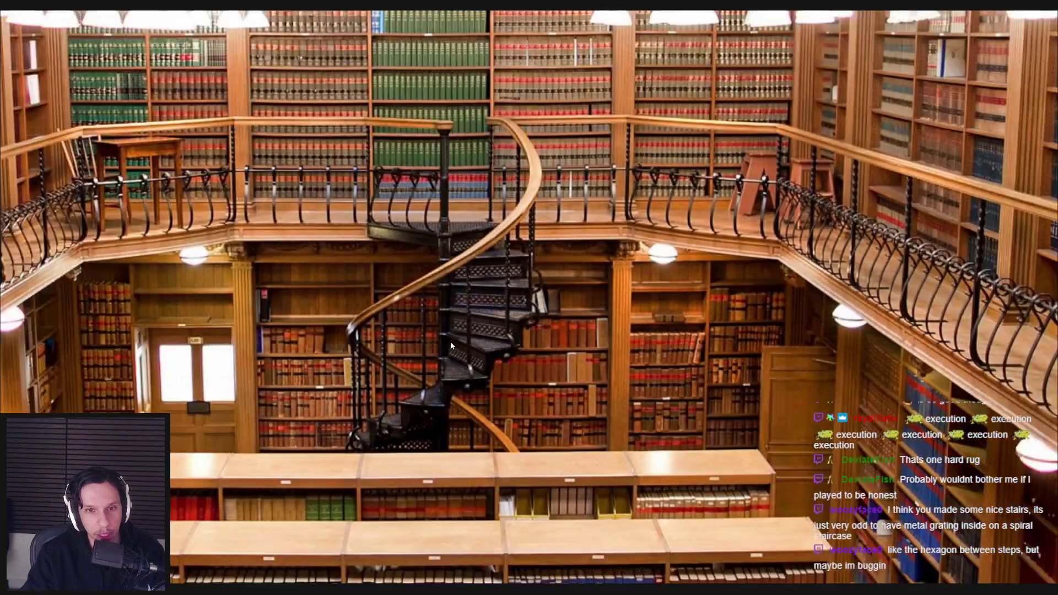
{"action": "scroll", "coordinate": [451, 346], "scroll_direction": "down", "scroll_amount": 3}
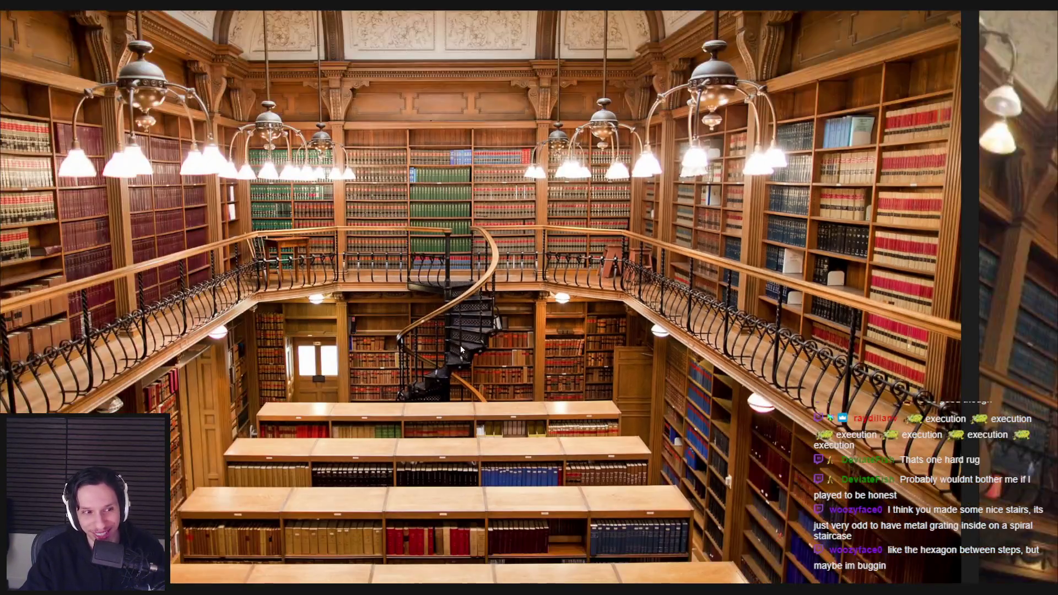
{"action": "scroll", "coordinate": [460, 344], "scroll_direction": "up", "scroll_amount": 3}
{"action": "scroll", "coordinate": [461, 345], "scroll_direction": "down", "scroll_amount": 3}
{"action": "scroll", "coordinate": [457, 365], "scroll_direction": "up", "scroll_amount": 4}
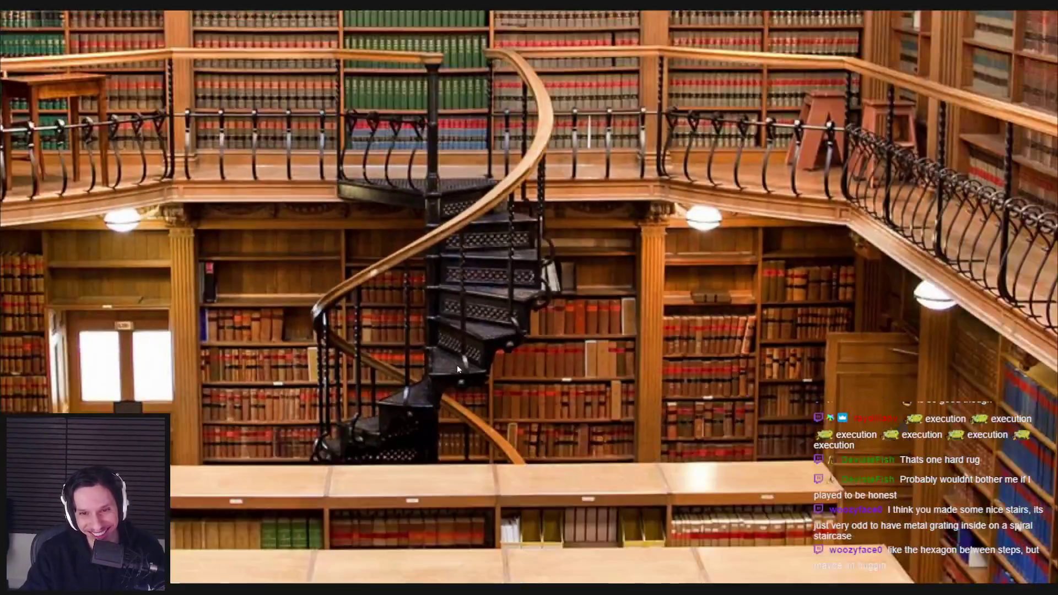
{"action": "scroll", "coordinate": [457, 365], "scroll_direction": "down", "scroll_amount": 8}
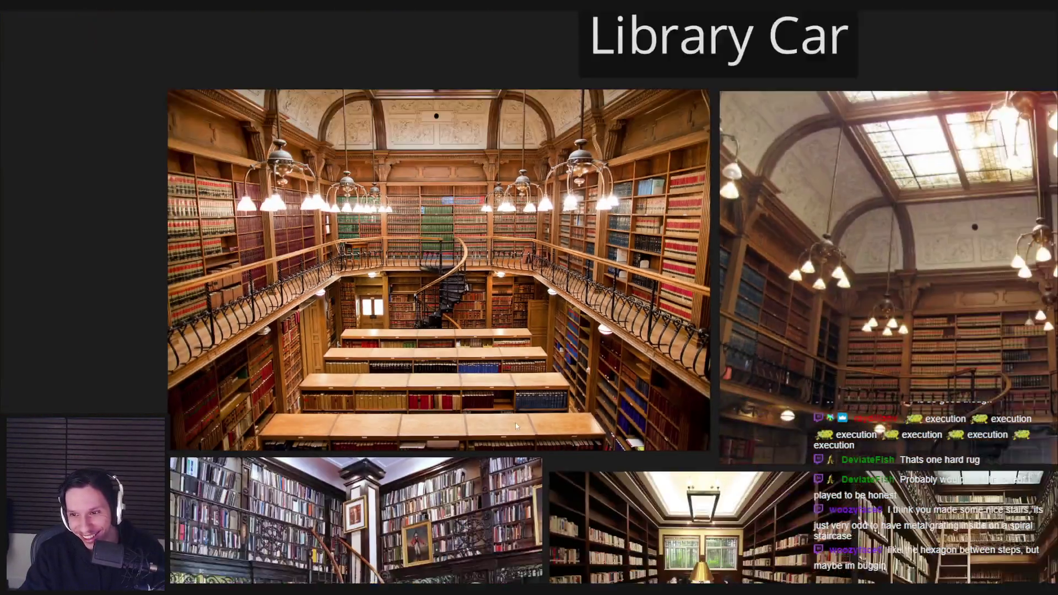
Pan to the spiral-staircase and library-hall photos, zoom in on them, then return to Unreal.
{"action": "left_click_drag", "start_coordinate": [517, 425], "coordinate": [258, 214]}
{"action": "scroll", "coordinate": [557, 361], "scroll_direction": "up", "scroll_amount": 2}
{"action": "left_click_drag", "start_coordinate": [208, 323], "coordinate": [445, 433]}
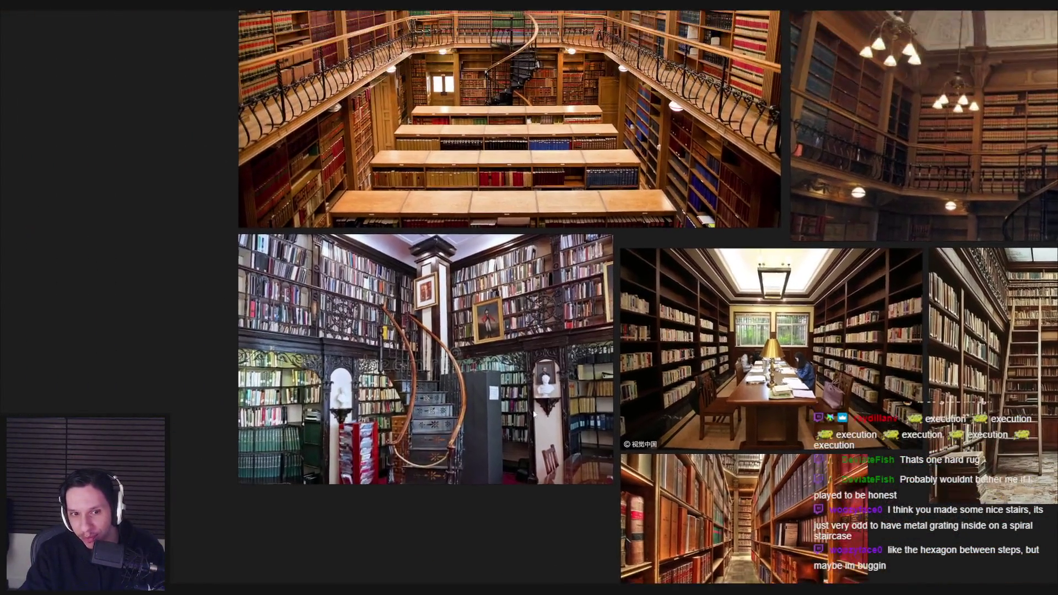
{"action": "scroll", "coordinate": [445, 433], "scroll_direction": "up", "scroll_amount": 6}
{"action": "scroll", "coordinate": [431, 432], "scroll_direction": "down", "scroll_amount": 4}
{"action": "left_click_drag", "start_coordinate": [551, 143], "coordinate": [568, 268]}
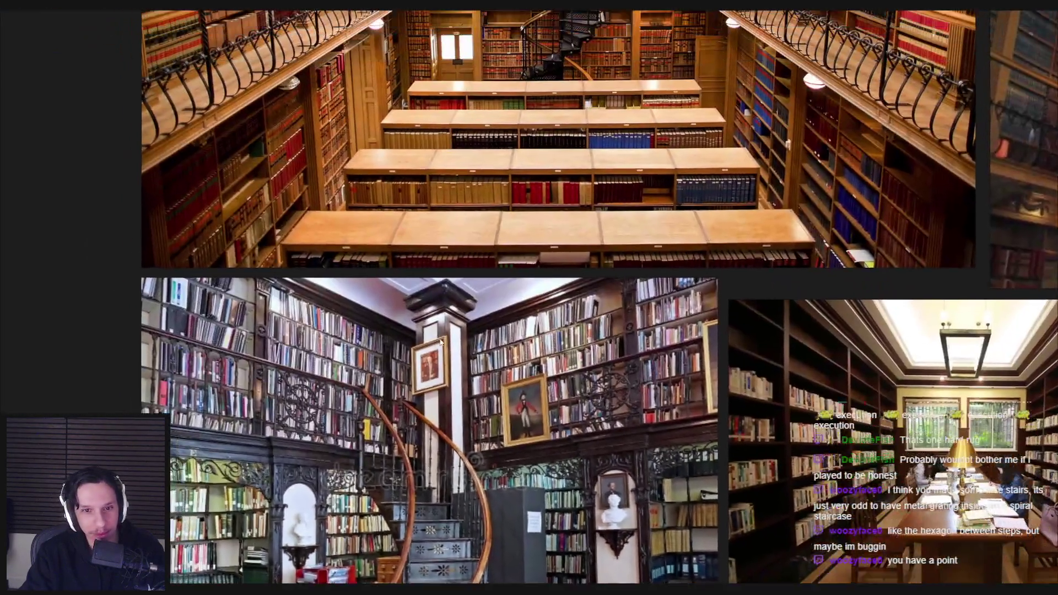
{"action": "scroll", "coordinate": [568, 268], "scroll_direction": "up", "scroll_amount": 6}
{"action": "key", "text": "alt+Tab"}
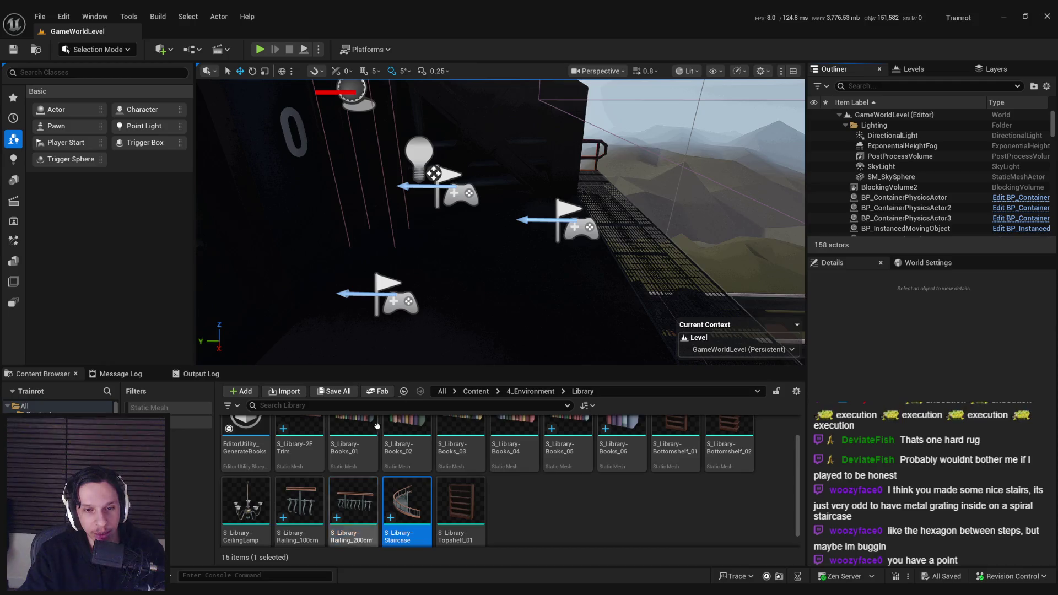
Play the level fullscreen, open the metal door, and walk through the library to the staircase.
{"action": "key", "text": "alt+p"}
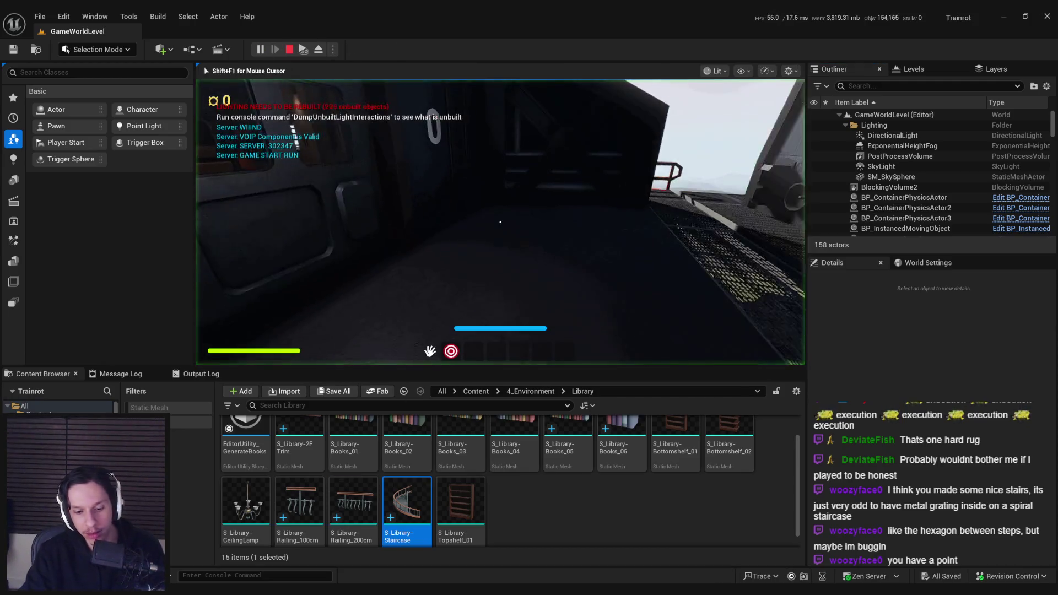
{"action": "key", "text": "F11"}
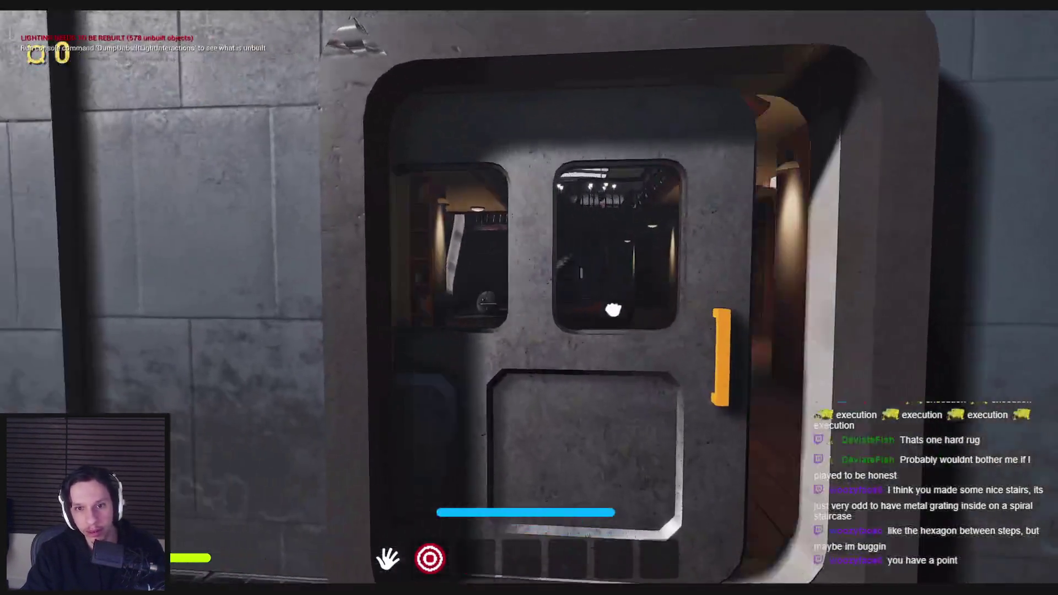
{"action": "left_click", "coordinate": [612, 310]}
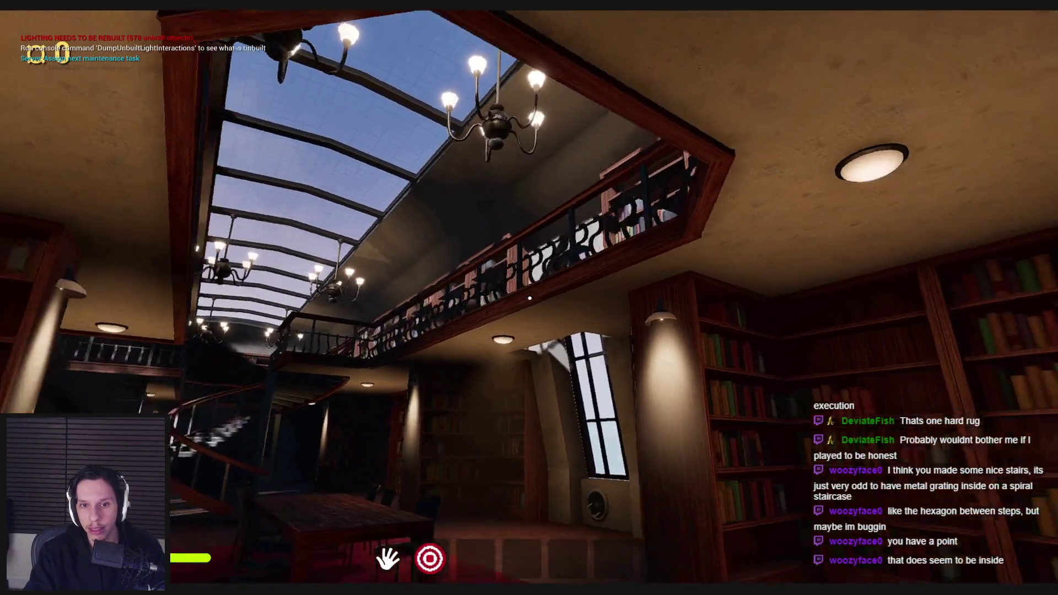
{"action": "key", "text": "w"}
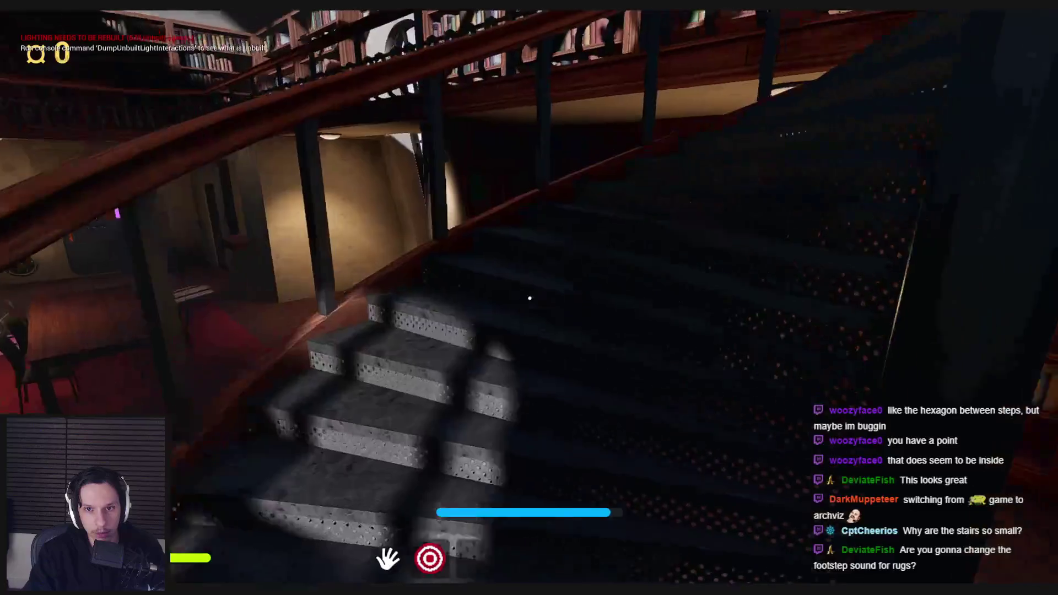
{"action": "key", "text": "shift+w"}
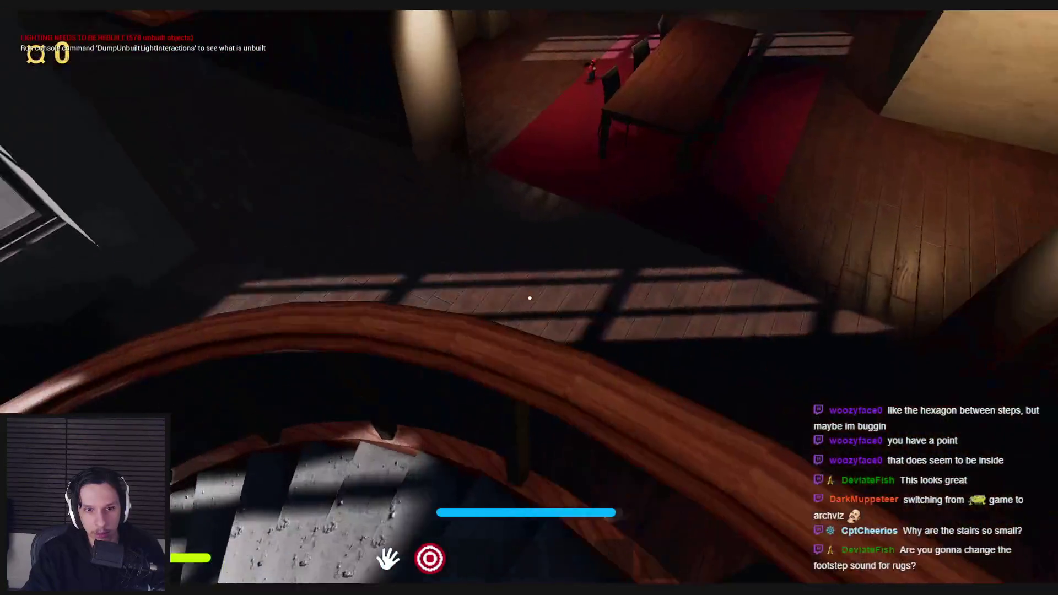
{"action": "key", "text": "shift+w"}
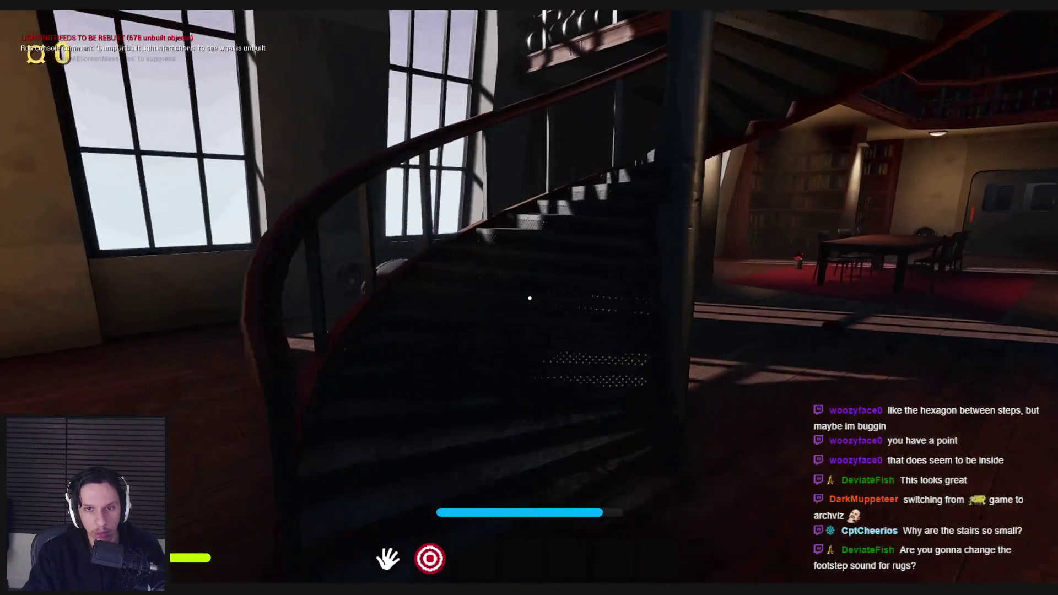
{"action": "key", "text": "shift+w"}
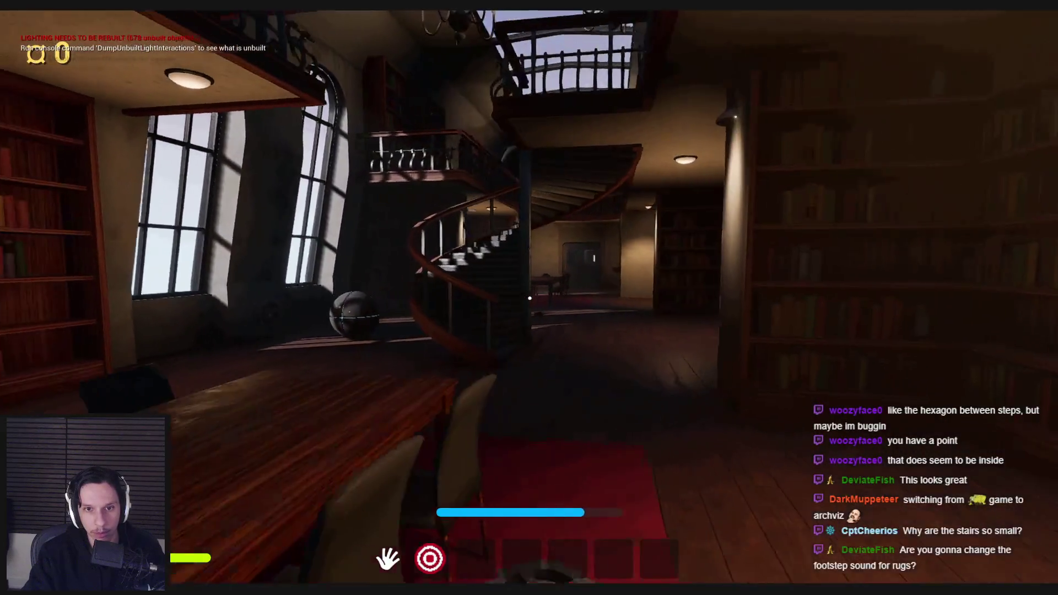
{"action": "key", "text": "s"}
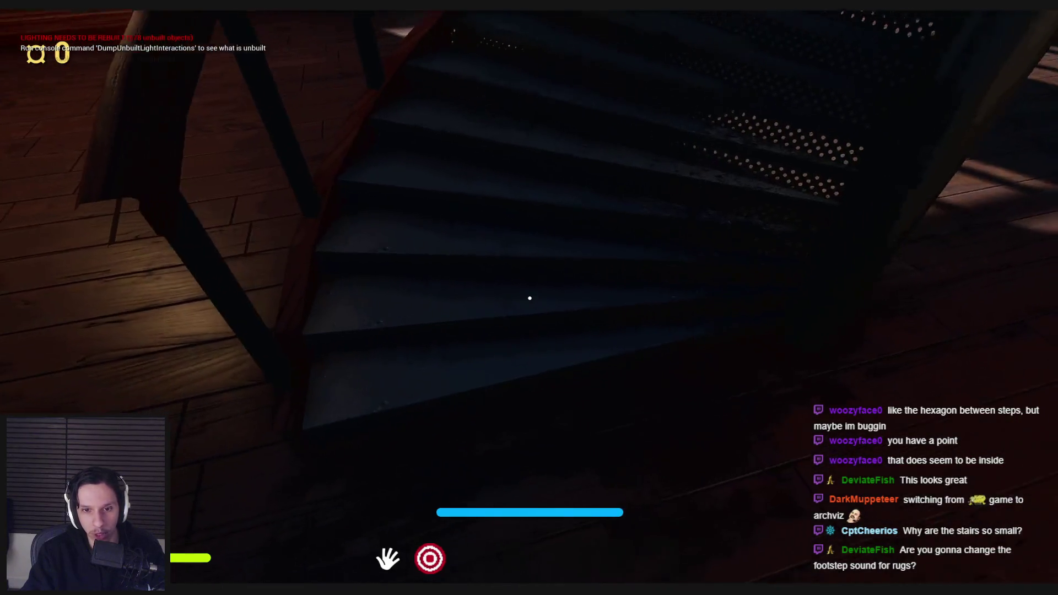
{"action": "key", "text": "semicolon"}
Fly the debug camera around the spiral staircase to inspect it from all sides.
{"action": "key", "text": "s"}
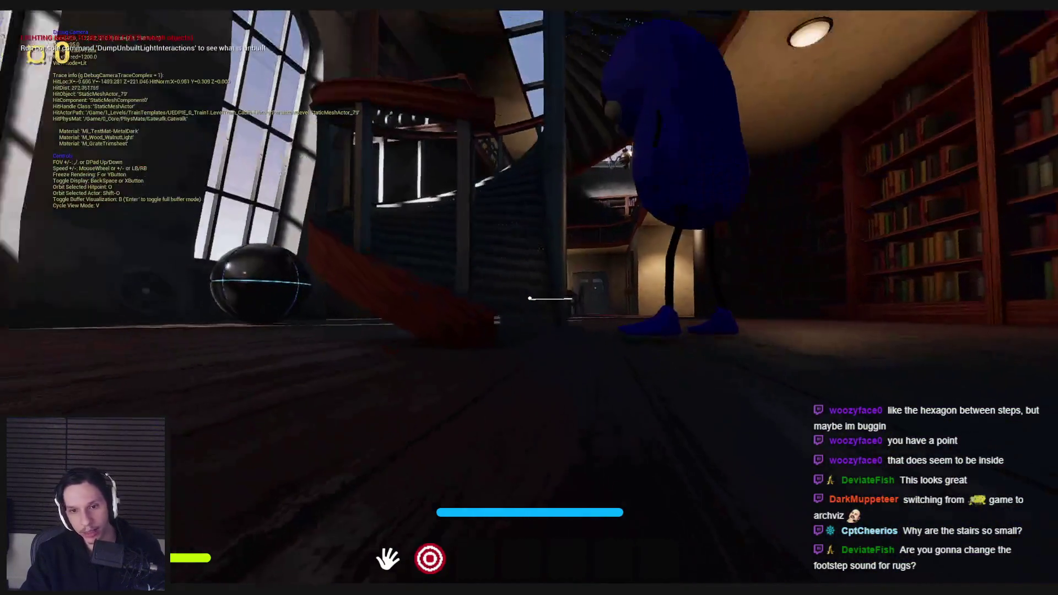
{"action": "key", "text": "w"}
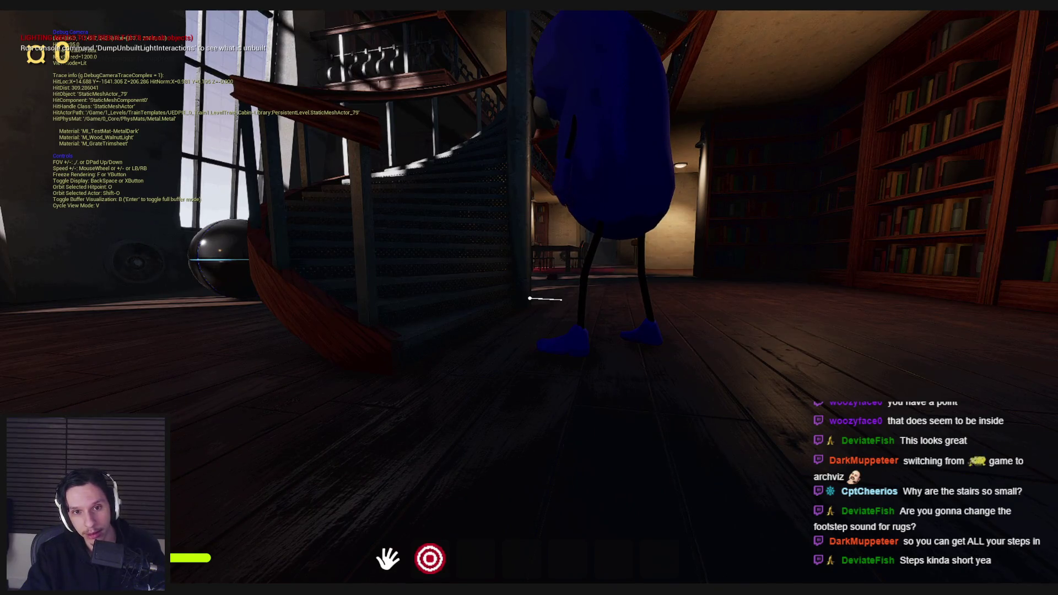
{"action": "key", "text": "a"}
{"action": "key", "text": "w"}
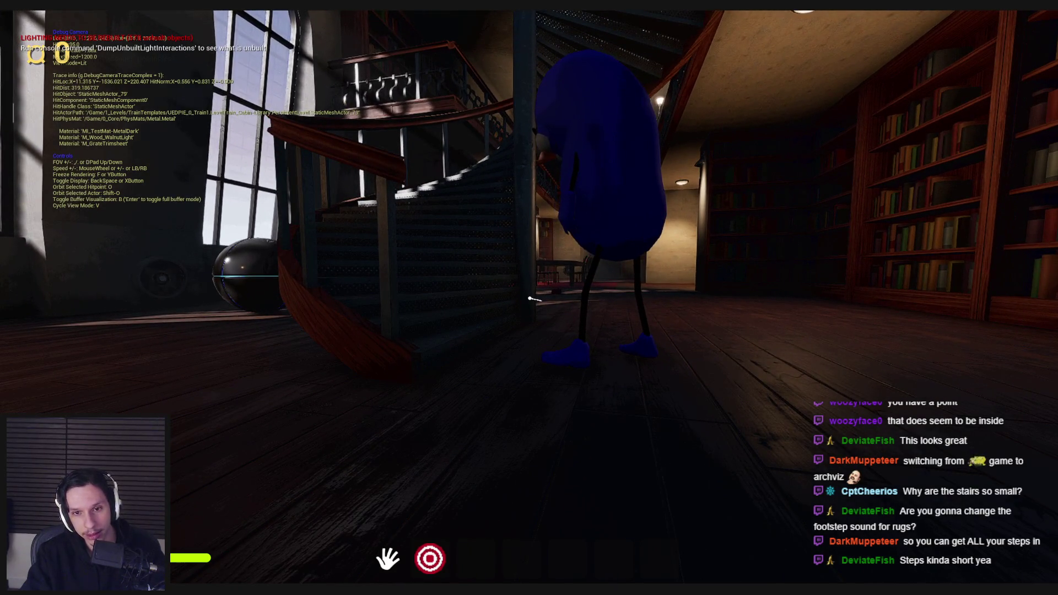
{"action": "key", "text": "s"}
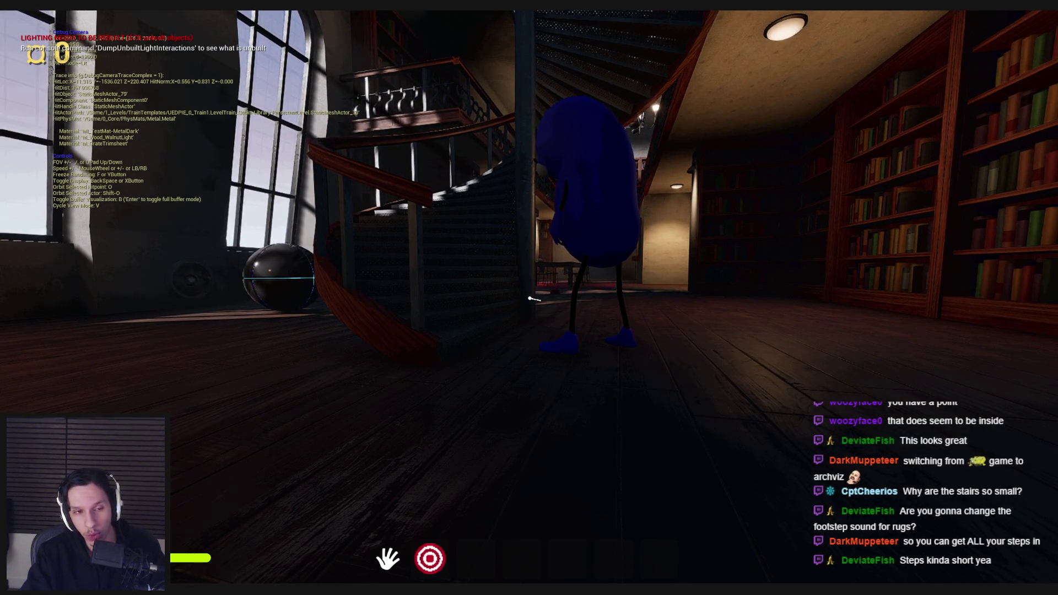
{"action": "key", "text": "a"}
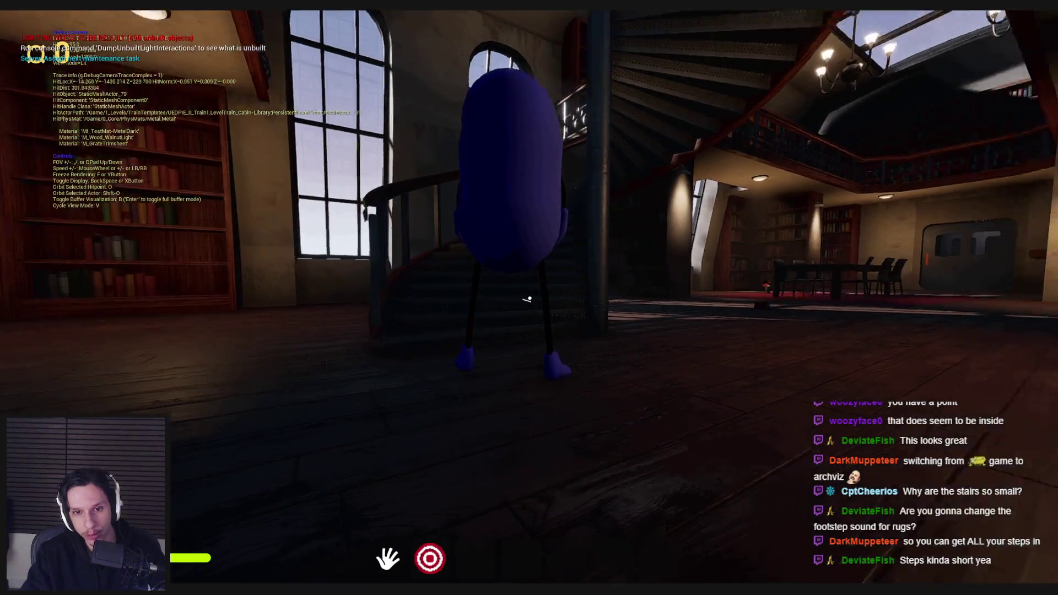
{"action": "key", "text": "w"}
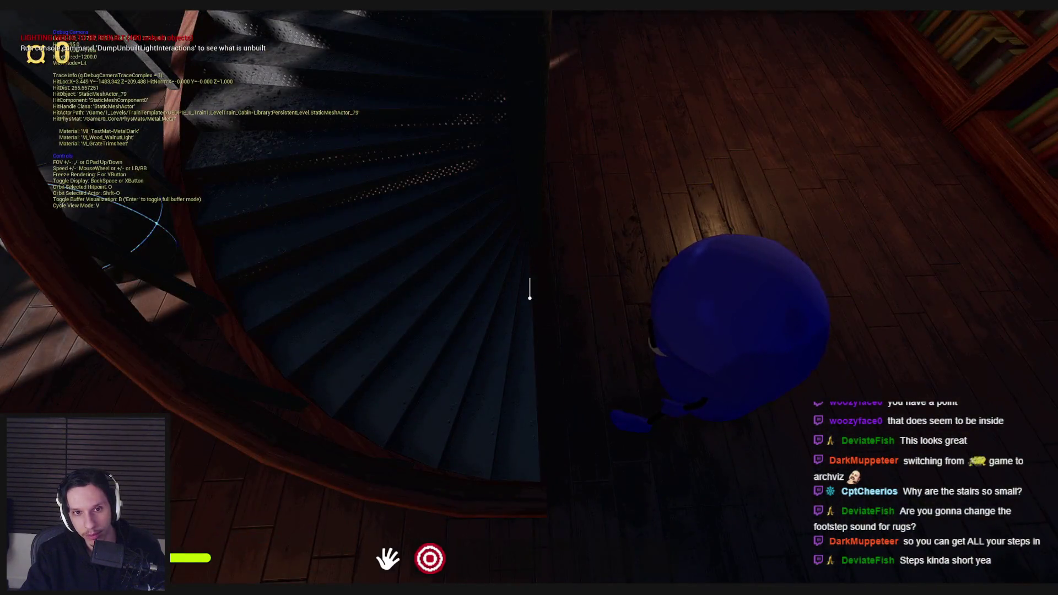
Return to the player view and climb the spiral stairs onto the upper landing.
{"action": "key", "text": "semicolon"}
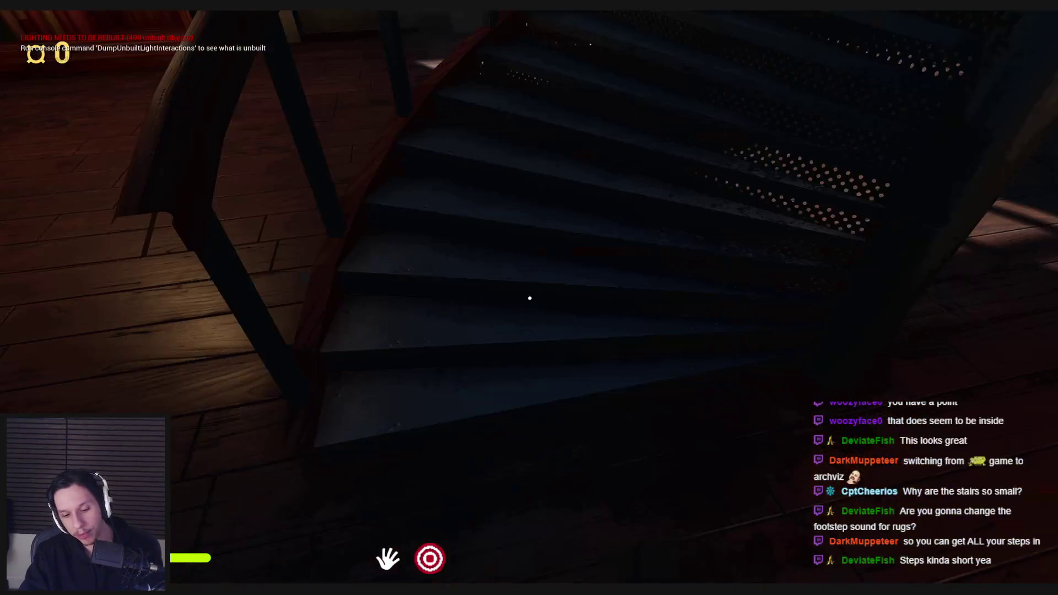
{"action": "key", "text": "w"}
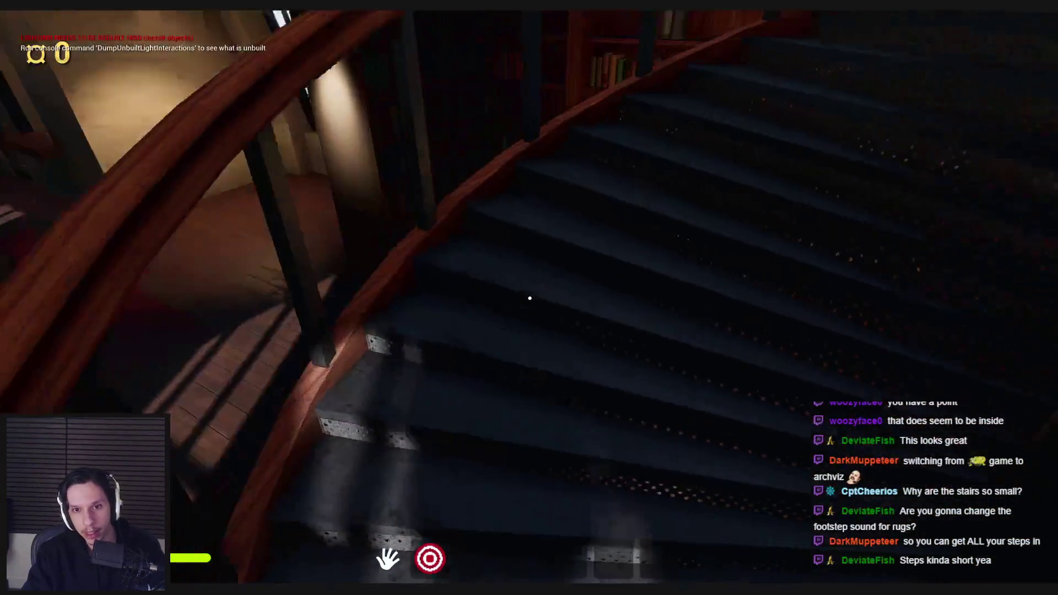
{"action": "key", "text": "w"}
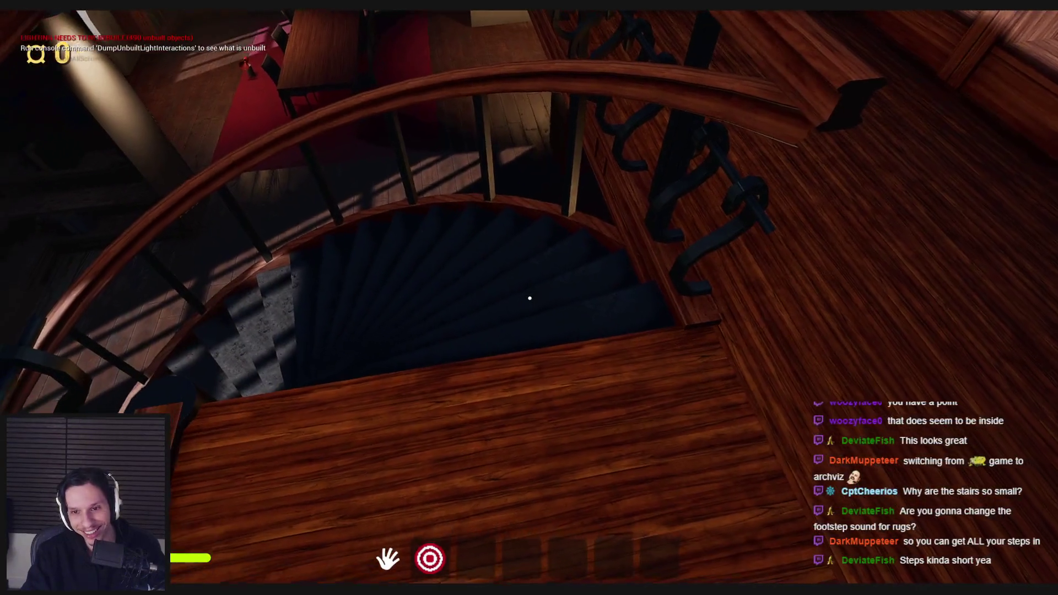
{"action": "key", "text": "w"}
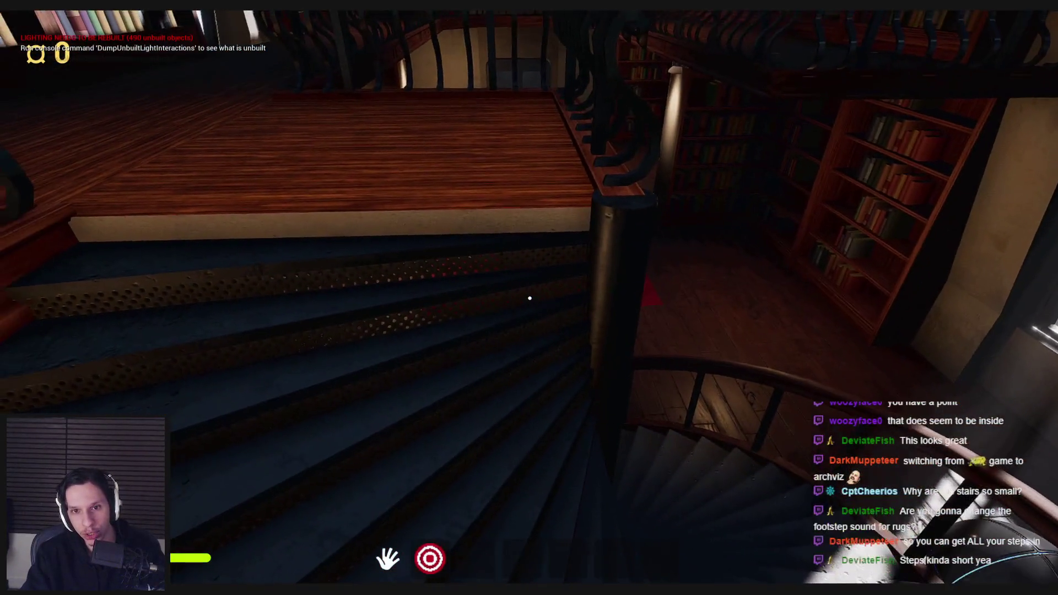
{"action": "key", "text": "w"}
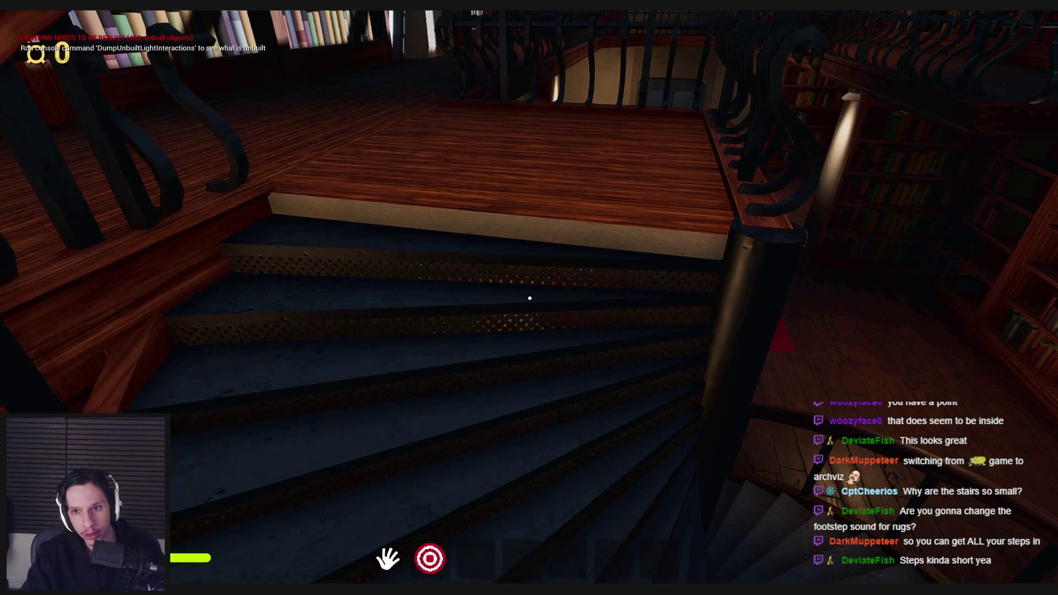
{"action": "key", "text": "w"}
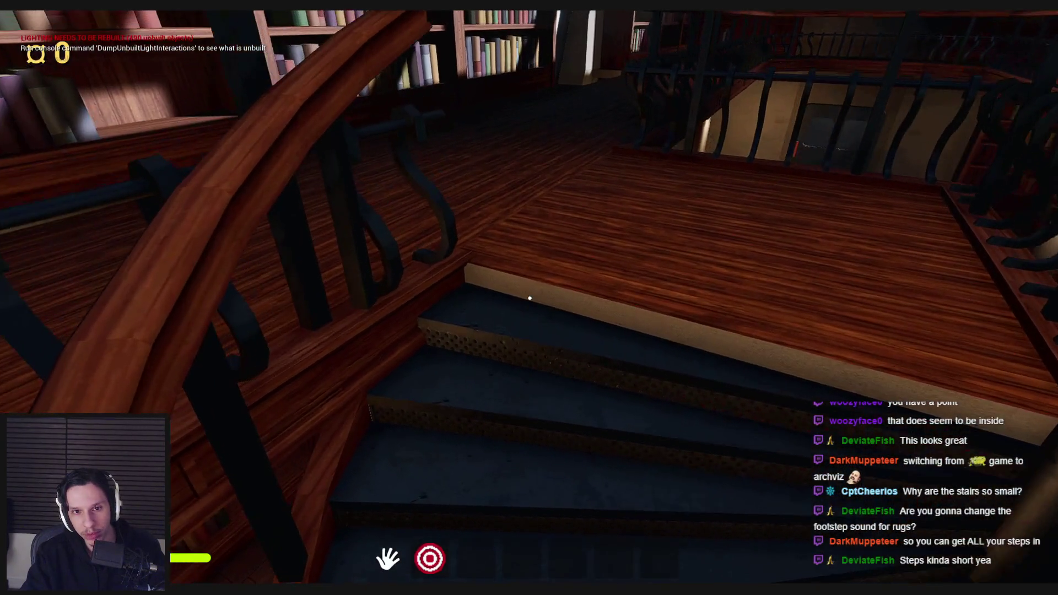
{"action": "key", "text": "w"}
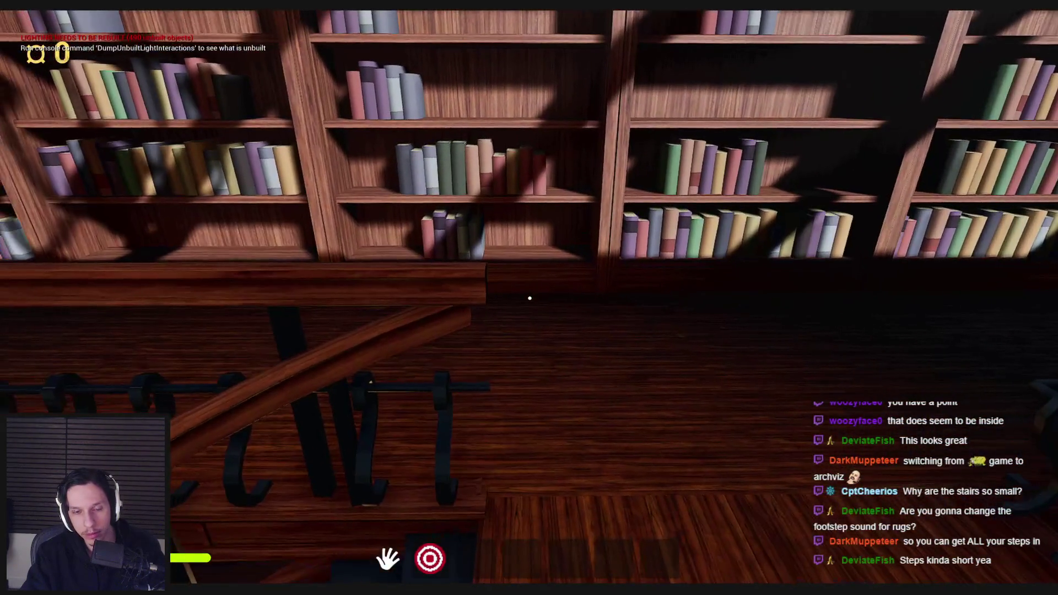
Stop play, exit fullscreen, reopen LevelTrain_Cabin-Library, and select the spiral staircase mesh.
{"action": "key", "text": "Escape"}
{"action": "key", "text": "F11"}
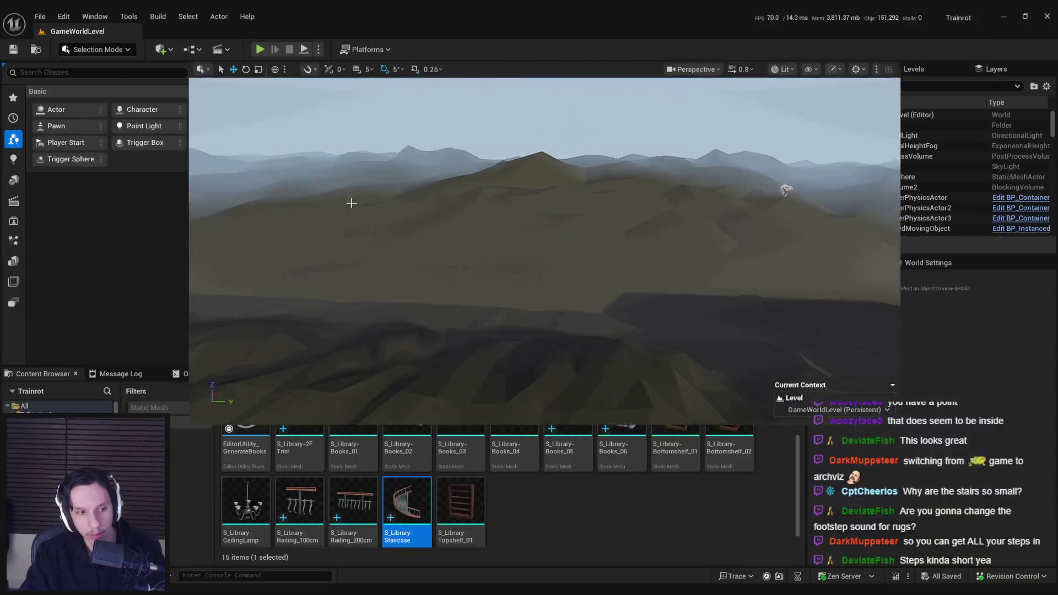
{"action": "left_click", "coordinate": [40, 16]}
{"action": "mouse_move", "coordinate": [86, 96]}
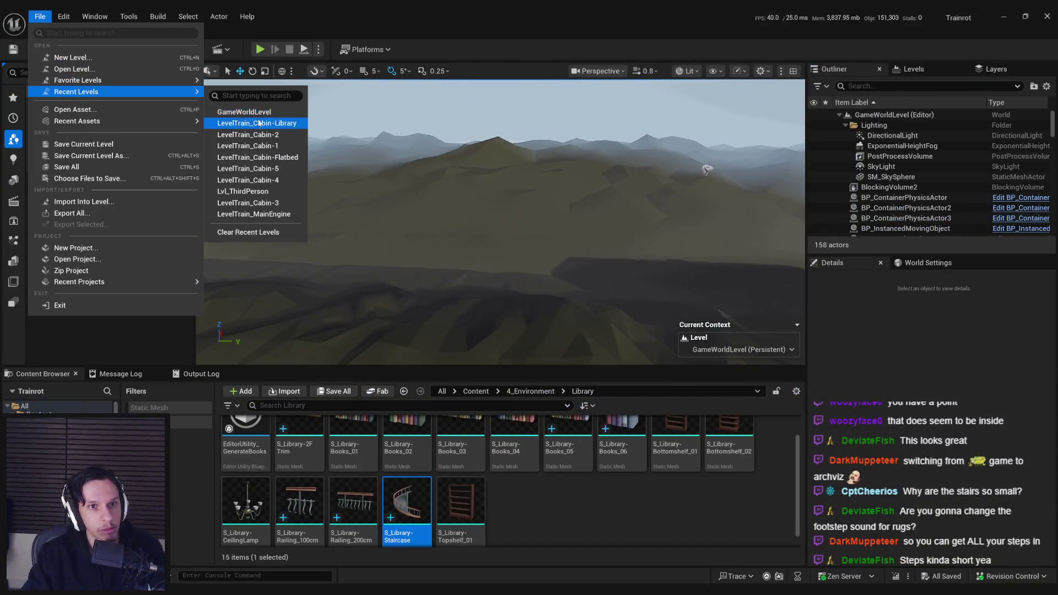
{"action": "left_click", "coordinate": [258, 122]}
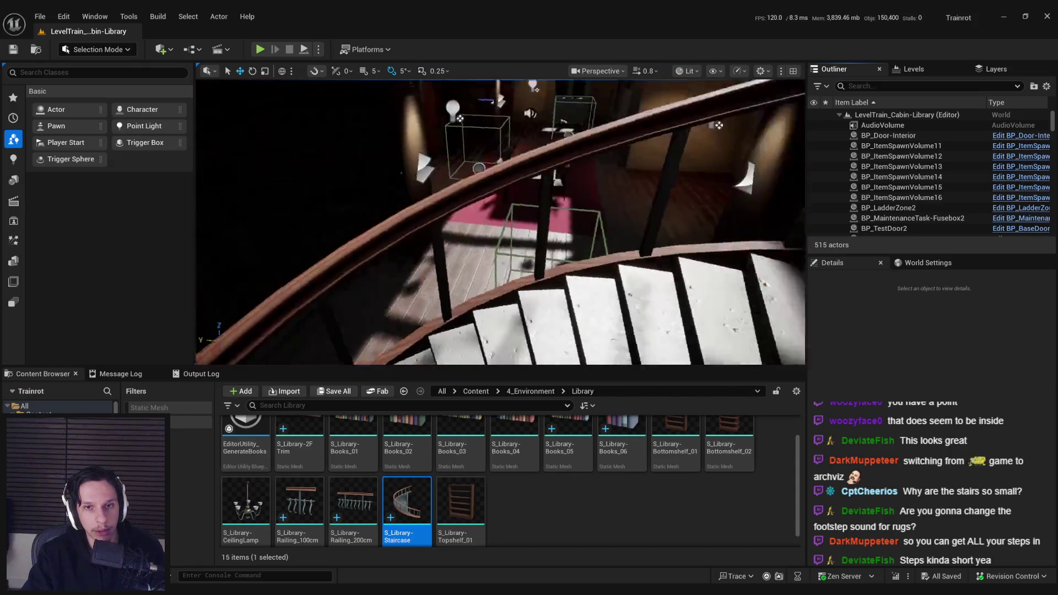
{"action": "left_click", "coordinate": [439, 242]}
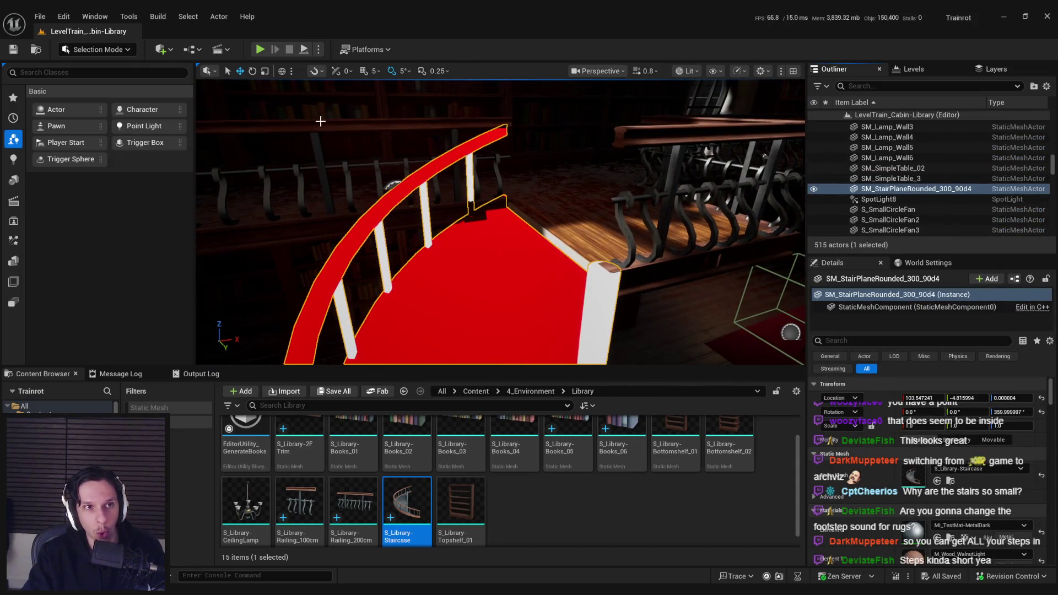
Select SM_StairPlaneRounded_300_90d4 in Selection Mode and view the staircase edge.
{"action": "left_click", "coordinate": [488, 243]}
{"action": "left_click", "coordinate": [488, 243]}
{"action": "left_click", "coordinate": [498, 234]}
{"action": "left_click", "coordinate": [512, 223]}
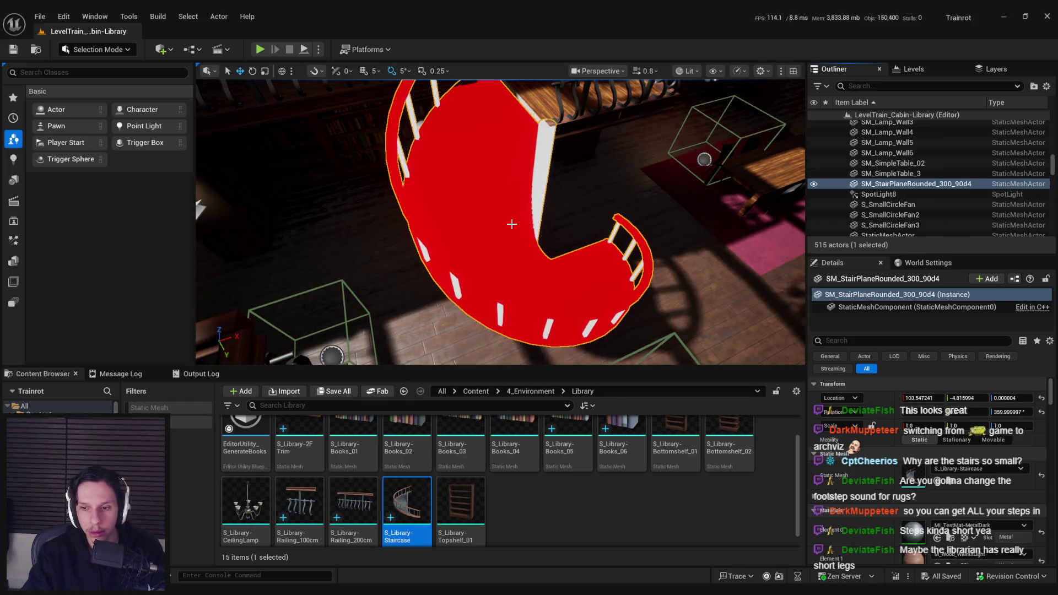
{"action": "left_click", "coordinate": [96, 49]}
{"action": "left_click", "coordinate": [102, 98]}
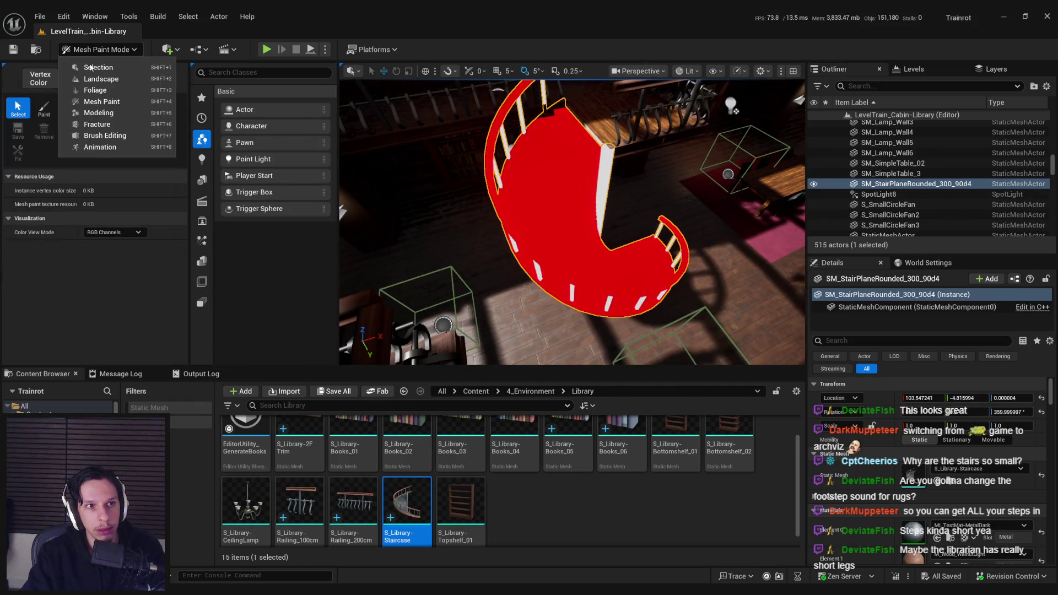
{"action": "mouse_move", "coordinate": [441, 230]}
{"action": "left_mouse_down"}
{"action": "mouse_move", "coordinate": [435, 242]}
{"action": "mouse_move", "coordinate": [471, 240]}
{"action": "mouse_move", "coordinate": [569, 283]}
{"action": "mouse_move", "coordinate": [625, 277]}
{"action": "mouse_move", "coordinate": [497, 309]}
{"action": "mouse_move", "coordinate": [242, 163]}
{"action": "left_mouse_up"}
{"action": "left_click_drag", "start_coordinate": [430, 248], "coordinate": [419, 302]}
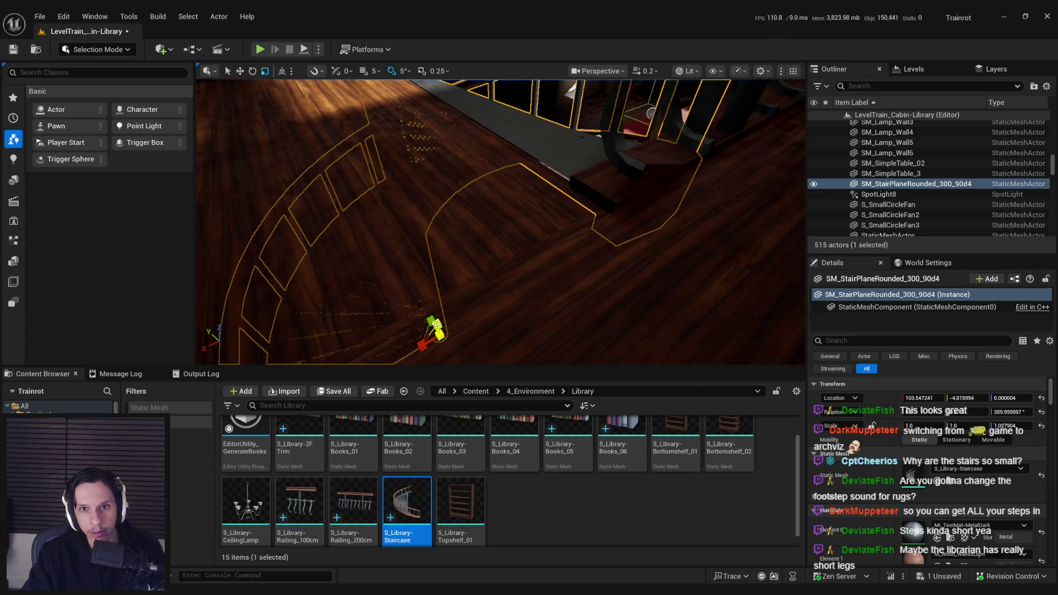
{"action": "mouse_move", "coordinate": [472, 302]}
{"action": "left_mouse_down"}
{"action": "mouse_move", "coordinate": [496, 275]}
{"action": "mouse_move", "coordinate": [473, 264]}
{"action": "mouse_move", "coordinate": [579, 252]}
{"action": "left_mouse_up"}
Raise the stair plane's Z scale in small steps from 1.022 up to 1.026.
{"action": "left_click", "coordinate": [1006, 426]}
{"action": "type", "text": "1.022"}
{"action": "key", "text": "Return"}
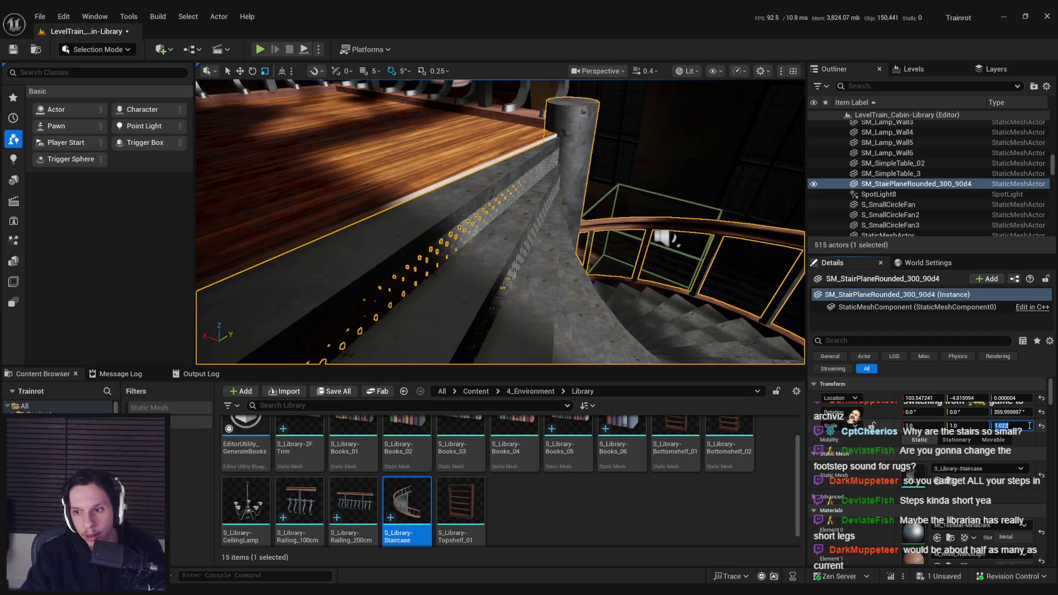
{"action": "type", "text": "1.023"}
{"action": "key", "text": "Return"}
{"action": "left_click_drag", "start_coordinate": [495, 220], "coordinate": [551, 218]}
{"action": "left_click", "coordinate": [1011, 425]}
{"action": "type", "text": "1.024"}
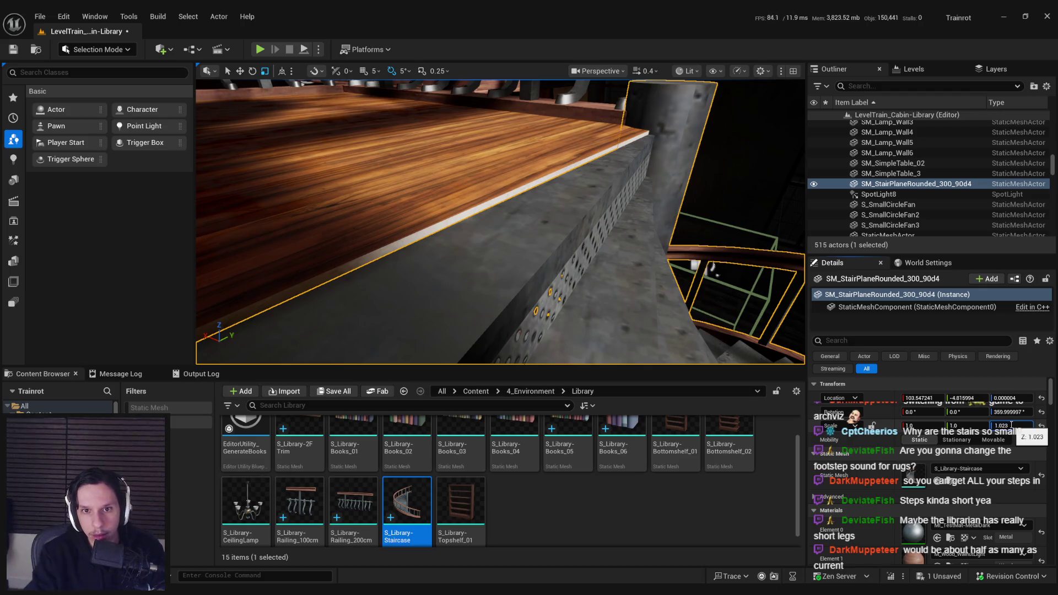
{"action": "key", "text": "Return"}
{"action": "type", "text": "1.025"}
{"action": "key", "text": "Return"}
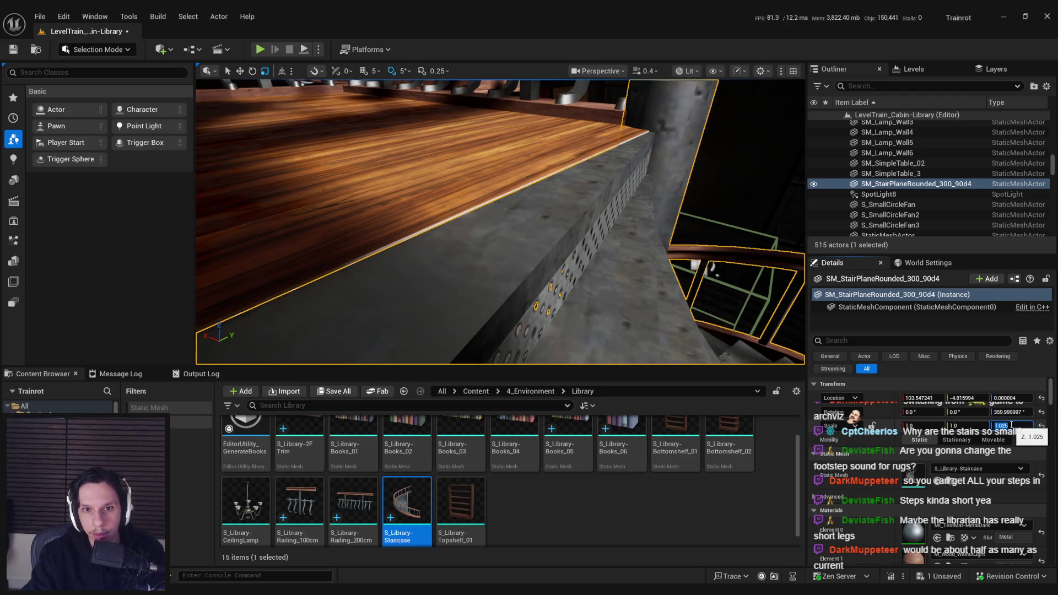
{"action": "type", "text": "6"}
{"action": "key", "text": "Return"}
{"action": "mouse_move", "coordinate": [661, 253]}
{"action": "left_mouse_down"}
{"action": "mouse_move", "coordinate": [694, 256]}
{"action": "mouse_move", "coordinate": [656, 211]}
{"action": "left_mouse_up"}
Save the level with Ctrl+S.
{"action": "scroll", "coordinate": [672, 231], "scroll_direction": "up", "scroll_amount": 1}
{"action": "left_click", "coordinate": [505, 197]}
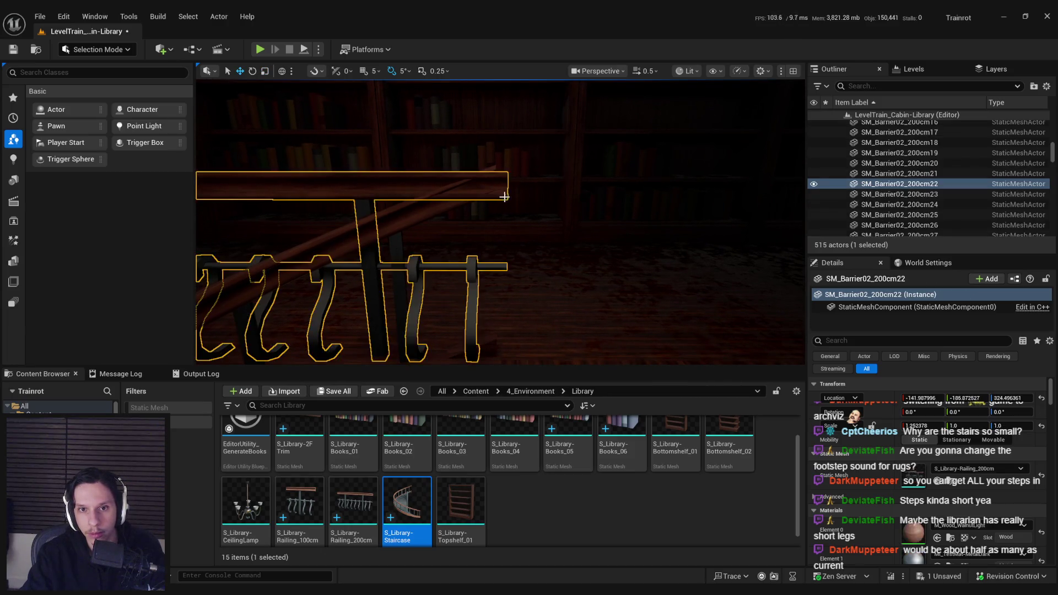
{"action": "left_click", "coordinate": [425, 215]}
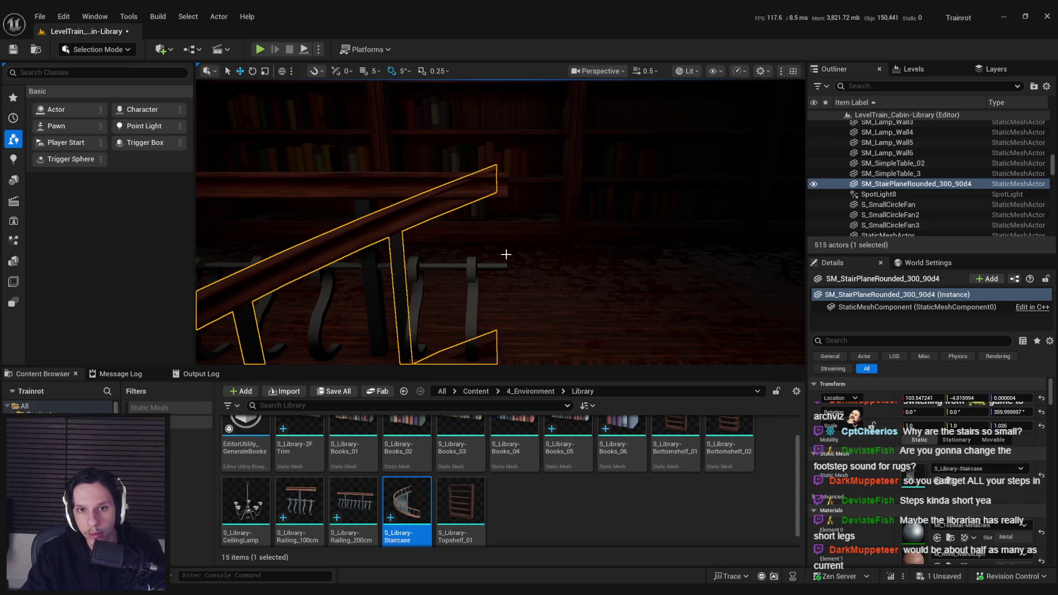
{"action": "left_click_drag", "start_coordinate": [506, 254], "coordinate": [479, 217]}
{"action": "key", "text": "ctrl+s"}
Shrink the SM_Barrier02_200cm22 railing's X scale slightly, to about 1.19.
{"action": "left_click", "coordinate": [479, 217]}
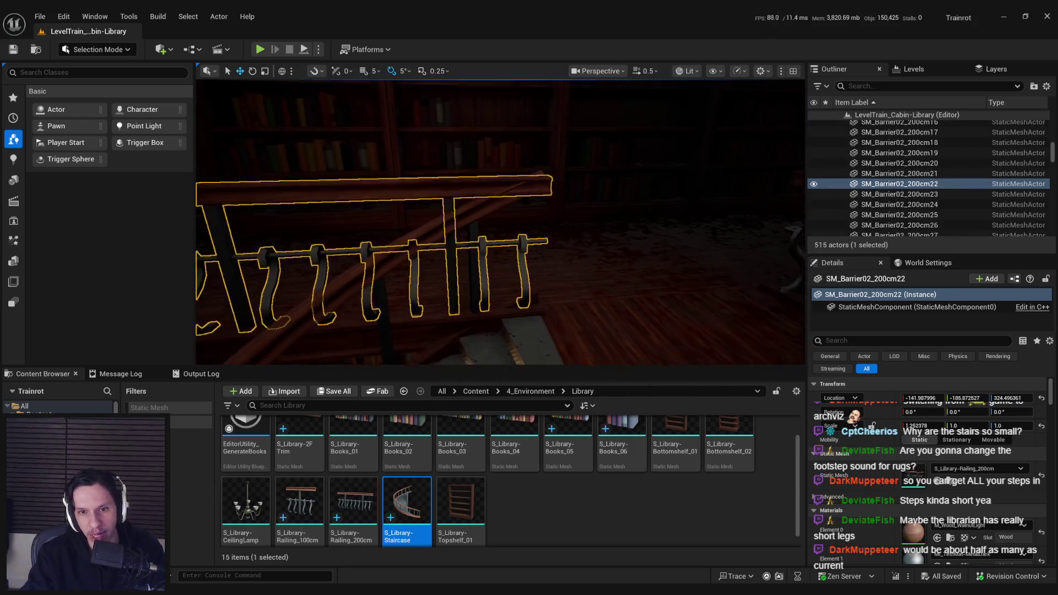
{"action": "left_click_drag", "start_coordinate": [381, 276], "coordinate": [378, 273]}
{"action": "left_click_drag", "start_coordinate": [218, 311], "coordinate": [206, 313]}
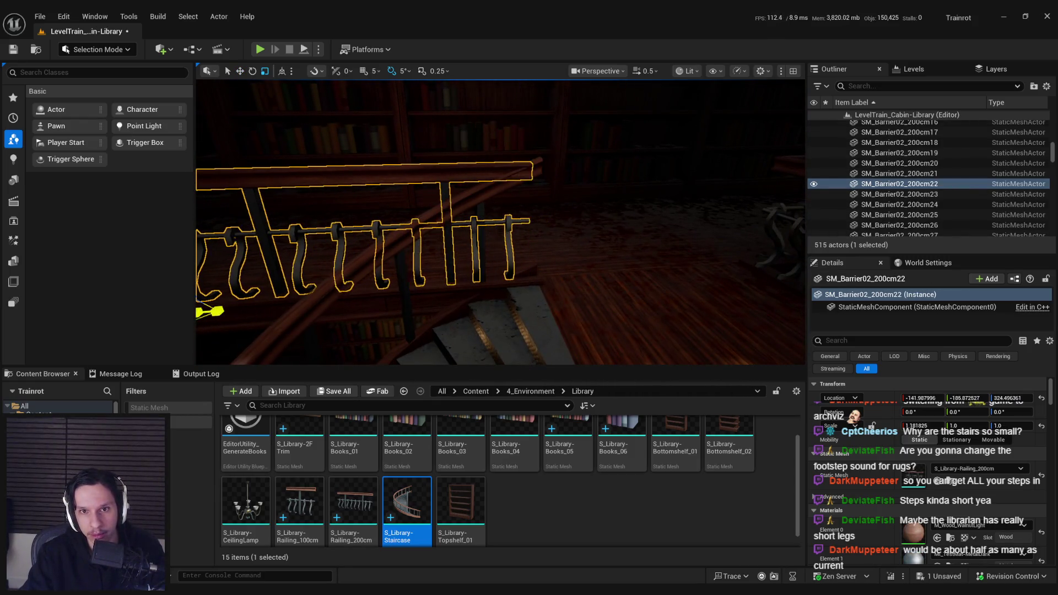
{"action": "mouse_move", "coordinate": [498, 296]}
{"action": "left_mouse_down"}
{"action": "mouse_move", "coordinate": [488, 353]}
{"action": "mouse_move", "coordinate": [463, 357]}
{"action": "mouse_move", "coordinate": [499, 295]}
{"action": "left_mouse_up"}
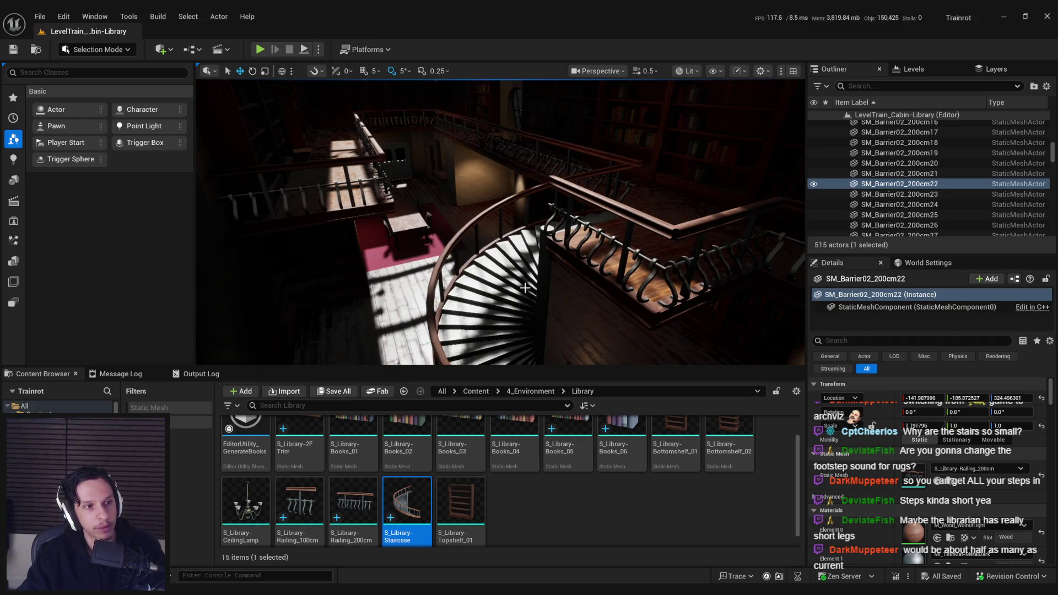
{"action": "left_click_drag", "start_coordinate": [525, 287], "coordinate": [474, 302]}
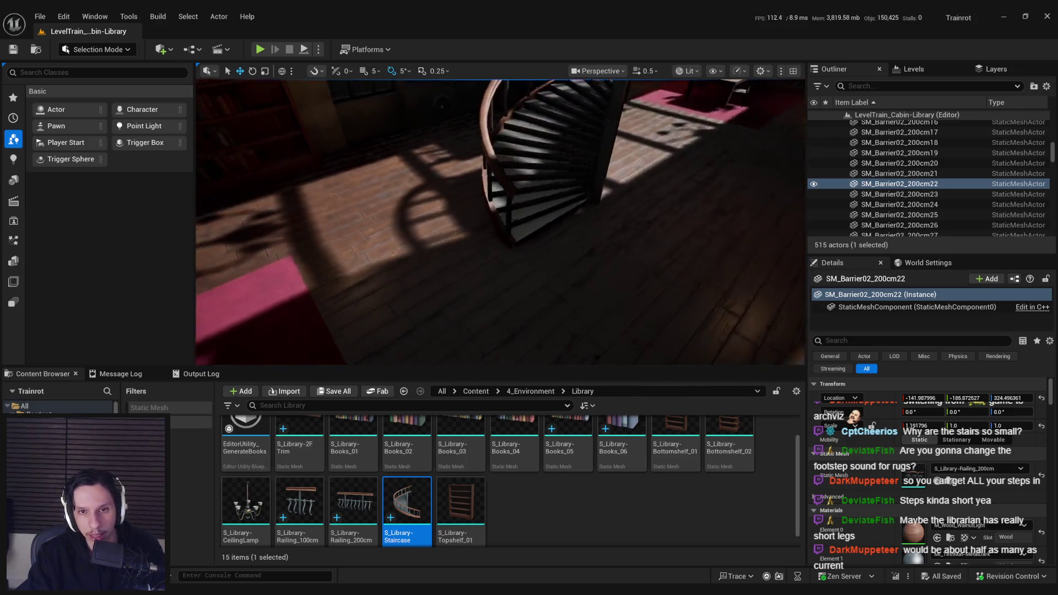
{"action": "left_click_drag", "start_coordinate": [474, 303], "coordinate": [441, 306]}
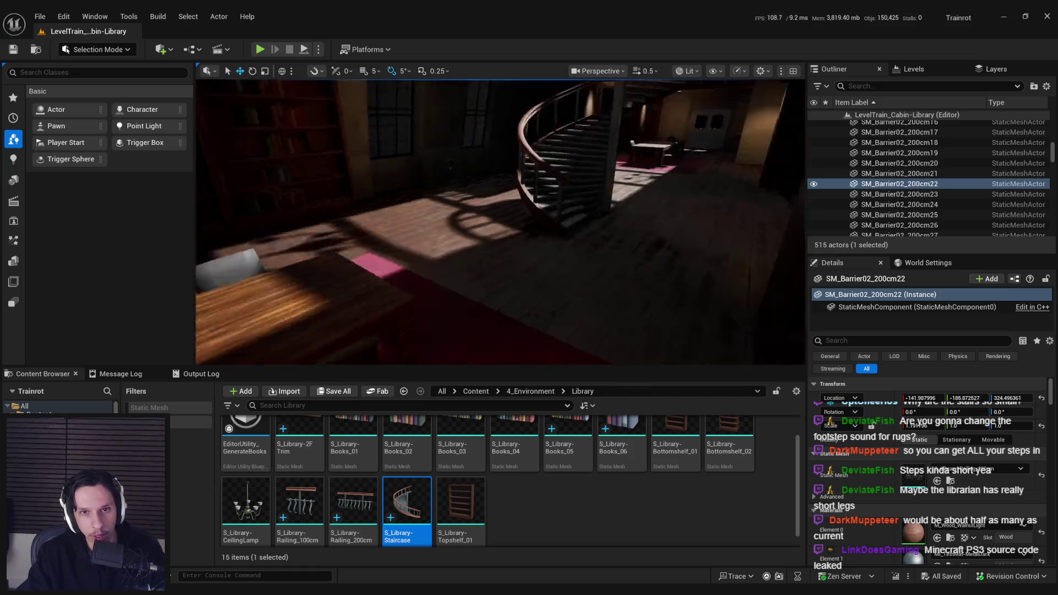
{"action": "mouse_move", "coordinate": [441, 306]}
{"action": "left_mouse_down"}
{"action": "mouse_move", "coordinate": [430, 297]}
{"action": "mouse_move", "coordinate": [446, 297]}
{"action": "left_mouse_up"}
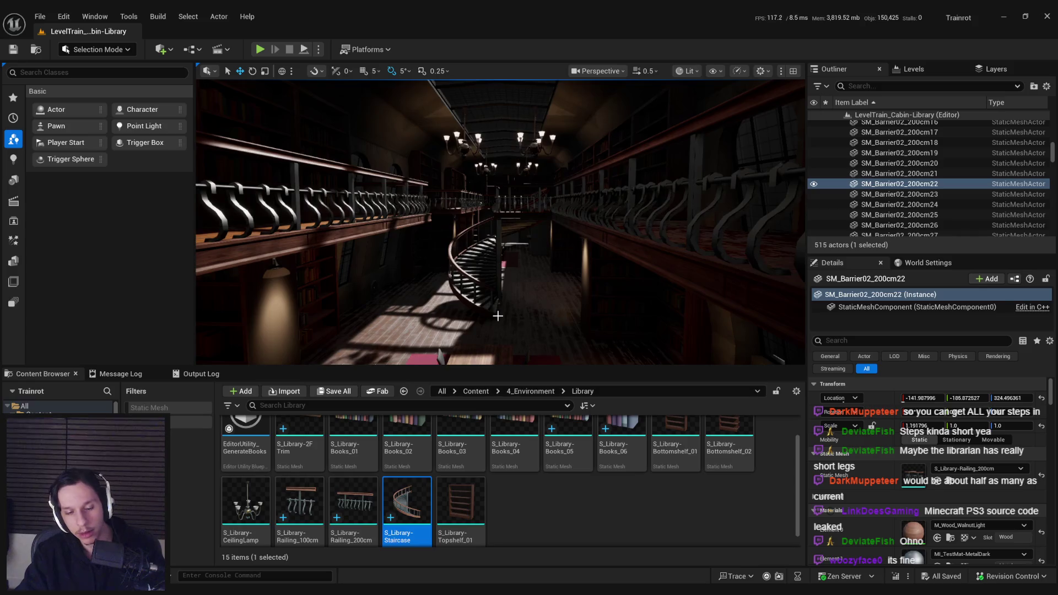
{"action": "left_click", "coordinate": [41, 17]}
{"action": "left_click", "coordinate": [44, 15]}
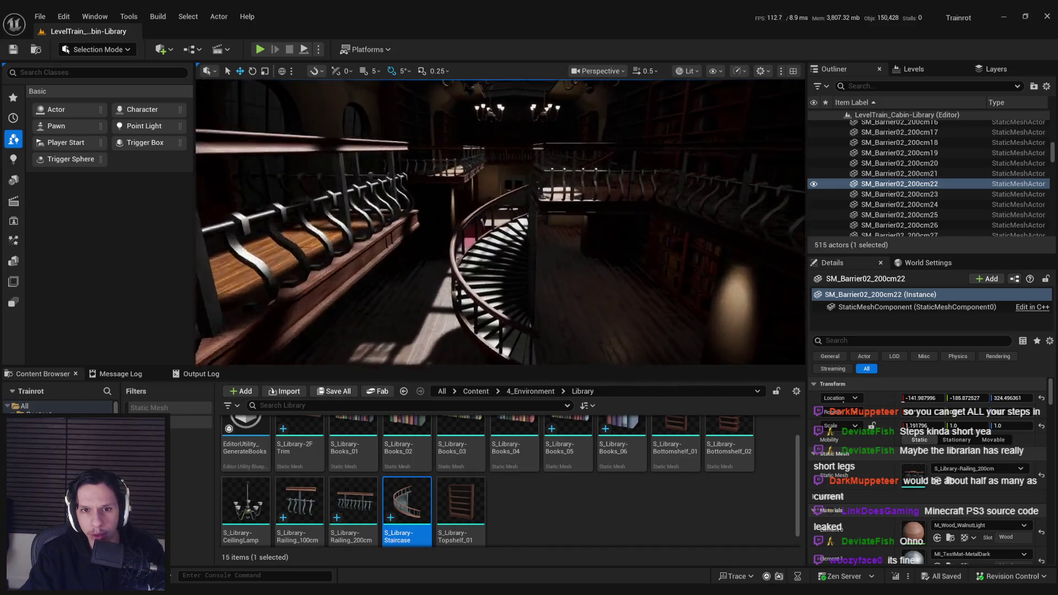
{"action": "key", "text": "w"}
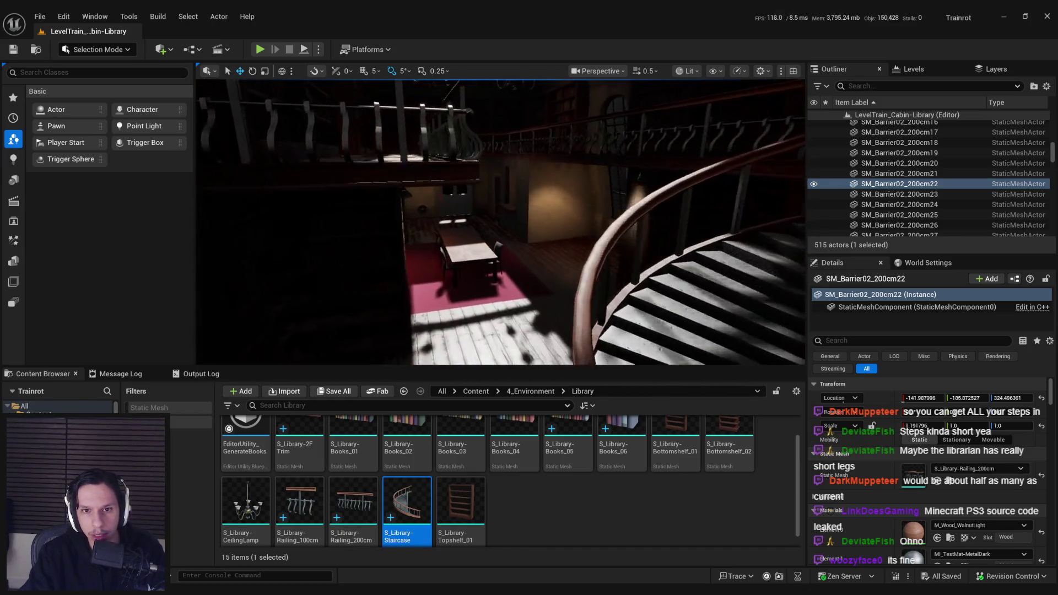
{"action": "key", "text": "w"}
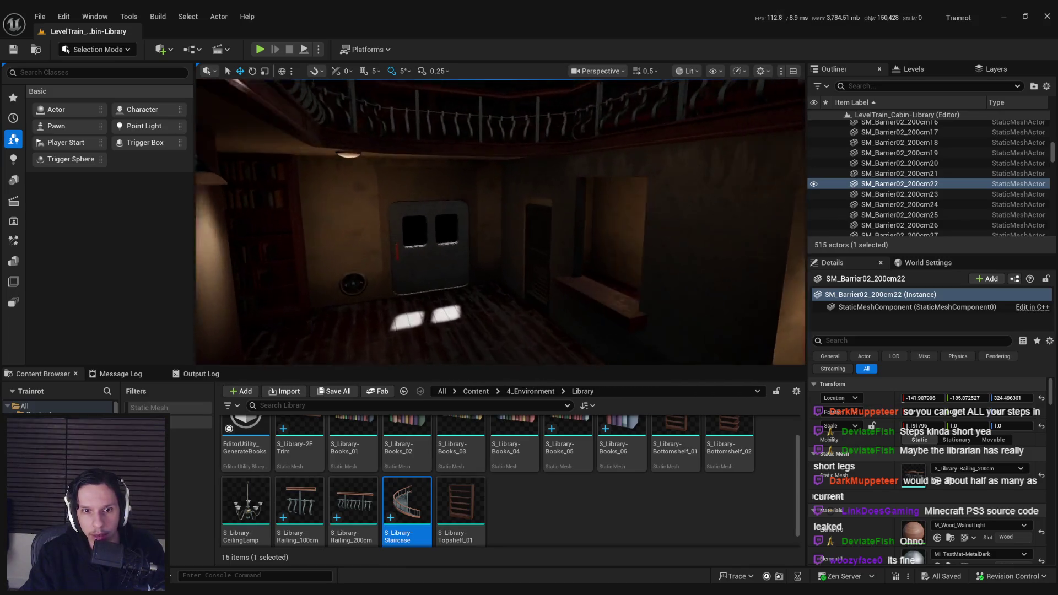
From BP_WallGeneratorV5's Additional Meshes, drag SM_WallDoor_200x300 into the wall opening.
{"action": "left_click", "coordinate": [491, 214]}
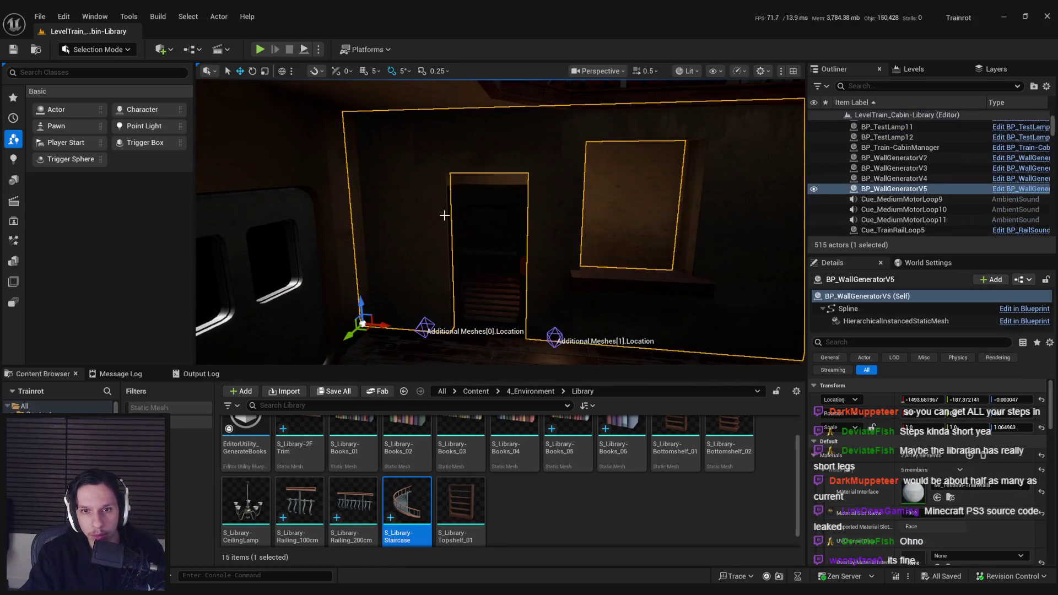
{"action": "left_click", "coordinate": [491, 217]}
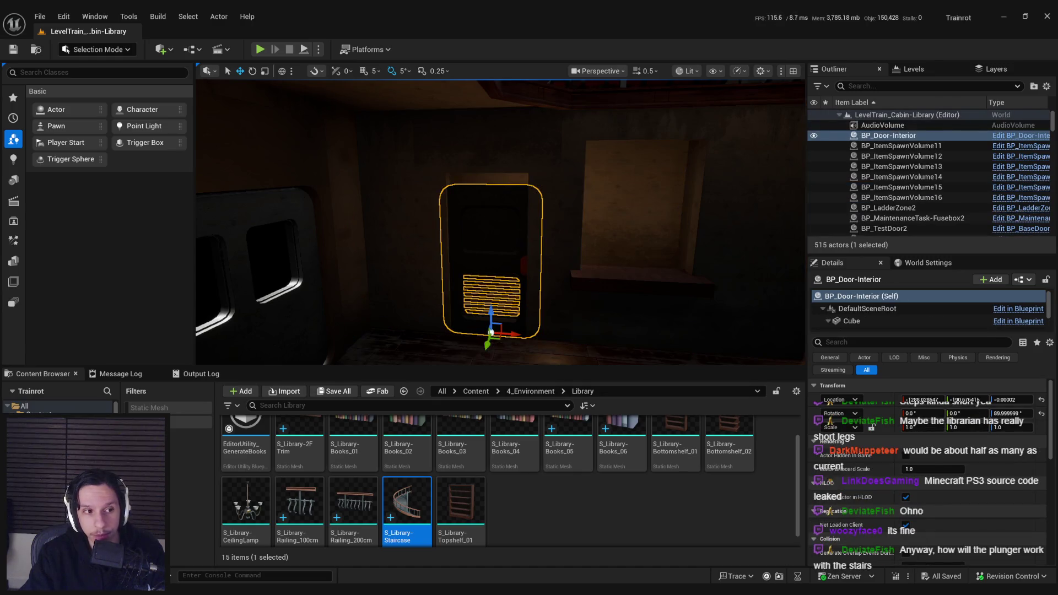
{"action": "left_click", "coordinate": [491, 331]}
{"action": "key", "text": "w"}
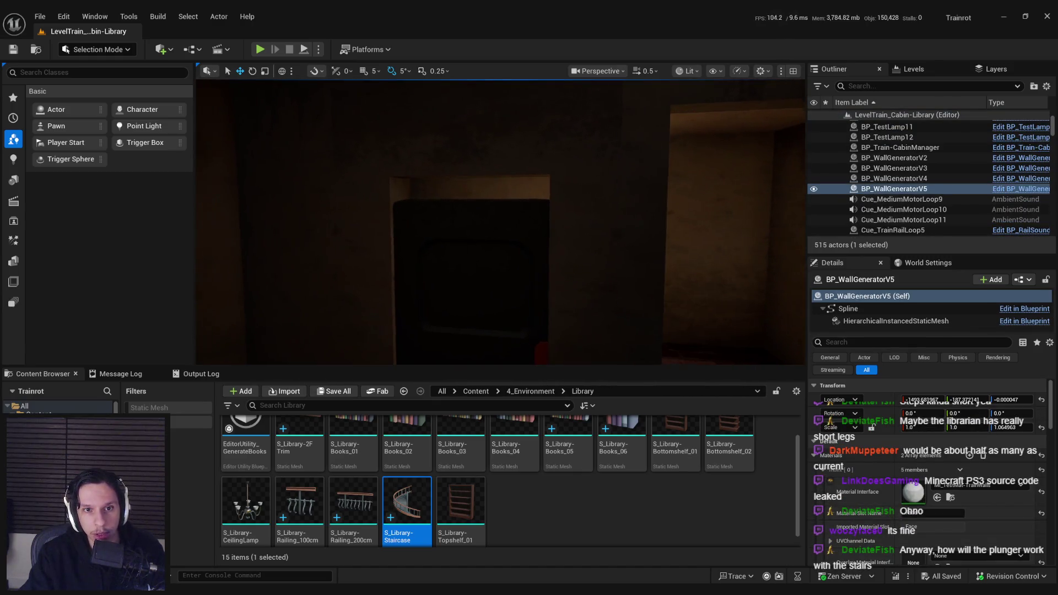
{"action": "scroll", "coordinate": [408, 178], "scroll_direction": "down", "scroll_amount": 2}
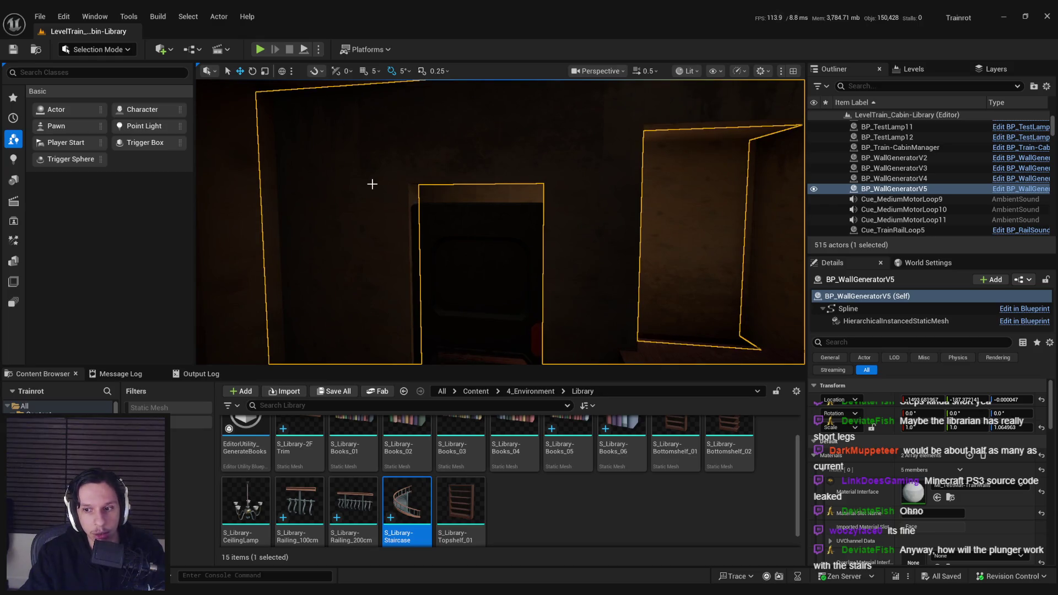
{"action": "scroll", "coordinate": [902, 469], "scroll_direction": "down", "scroll_amount": 5}
{"action": "scroll", "coordinate": [902, 469], "scroll_direction": "down", "scroll_amount": 5}
{"action": "scroll", "coordinate": [902, 470], "scroll_direction": "up", "scroll_amount": 10}
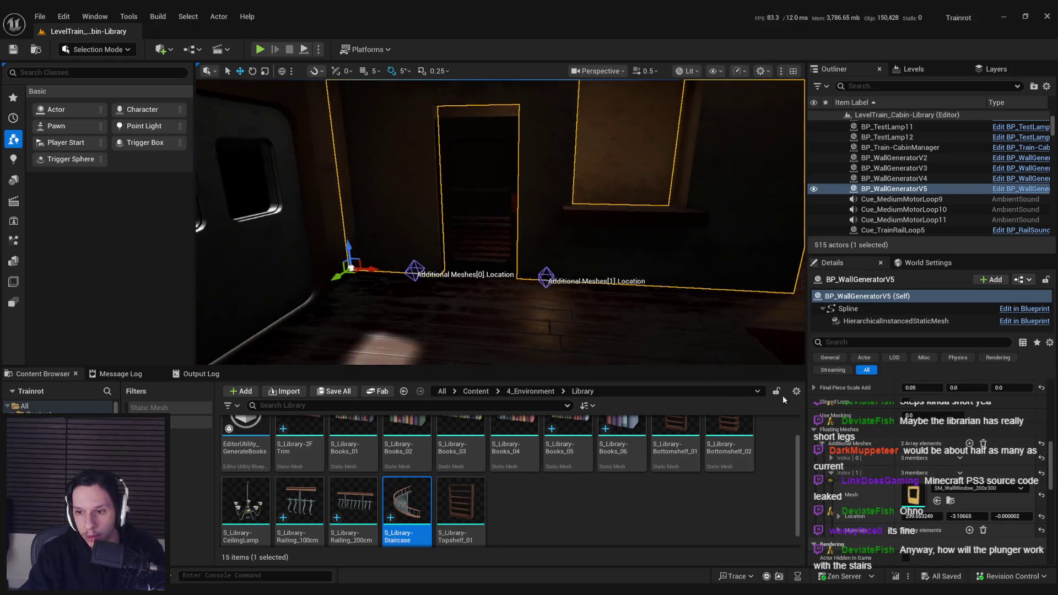
{"action": "left_click", "coordinate": [831, 458]}
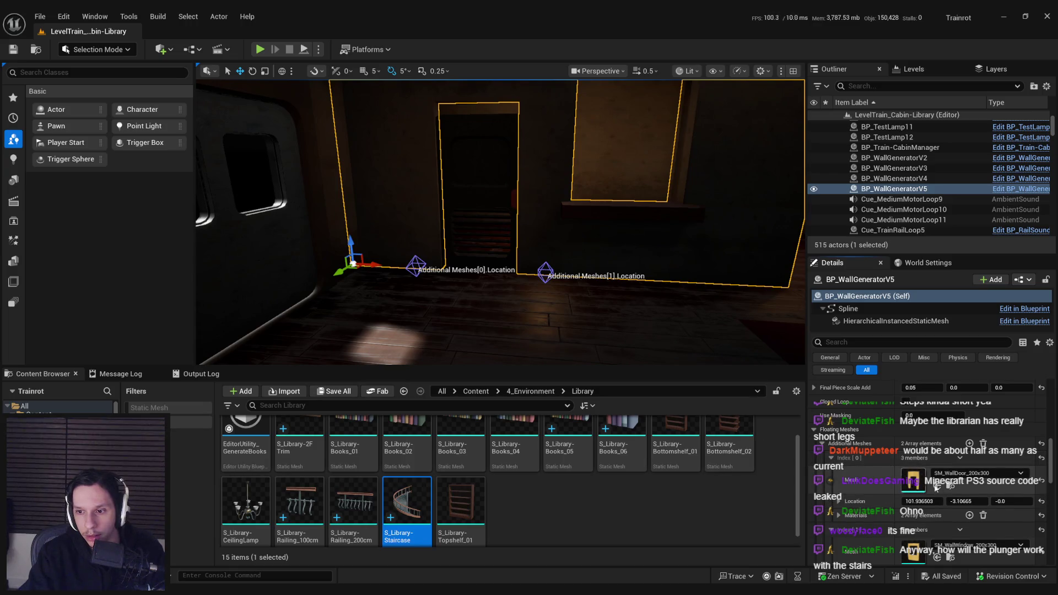
{"action": "left_click", "coordinate": [950, 486]}
{"action": "left_click_drag", "start_coordinate": [729, 446], "coordinate": [539, 316]}
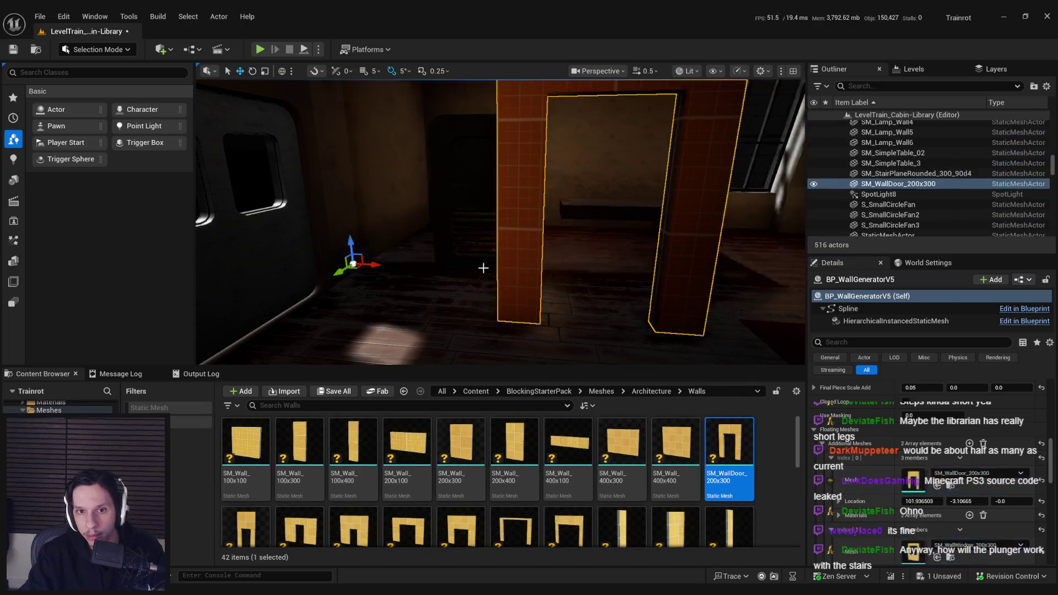
Alt-drag BP_Door-Interior to place a copy inside the new door frame.
{"action": "left_click", "coordinate": [468, 220]}
{"action": "left_click", "coordinate": [480, 239]}
{"action": "left_click_drag", "start_coordinate": [484, 241], "coordinate": [570, 298], "text": "alt"}
Check the doorway in Unlit view, then reselect the frame and return to Lit.
{"action": "left_click", "coordinate": [686, 70]}
{"action": "left_click", "coordinate": [697, 123]}
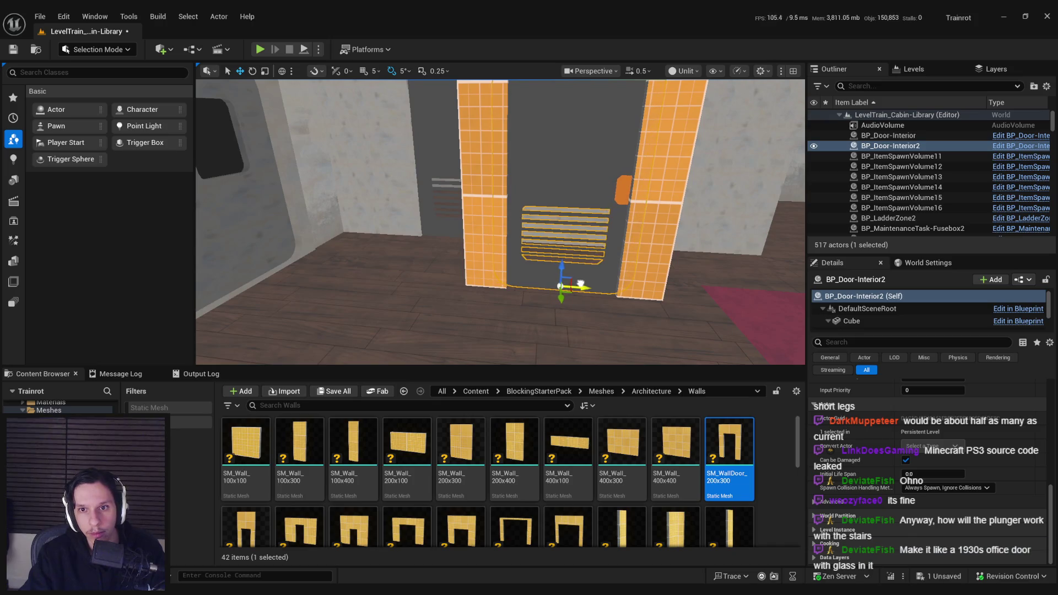
{"action": "left_click_drag", "start_coordinate": [573, 275], "coordinate": [563, 265]}
{"action": "left_click_drag", "start_coordinate": [567, 326], "coordinate": [567, 327]}
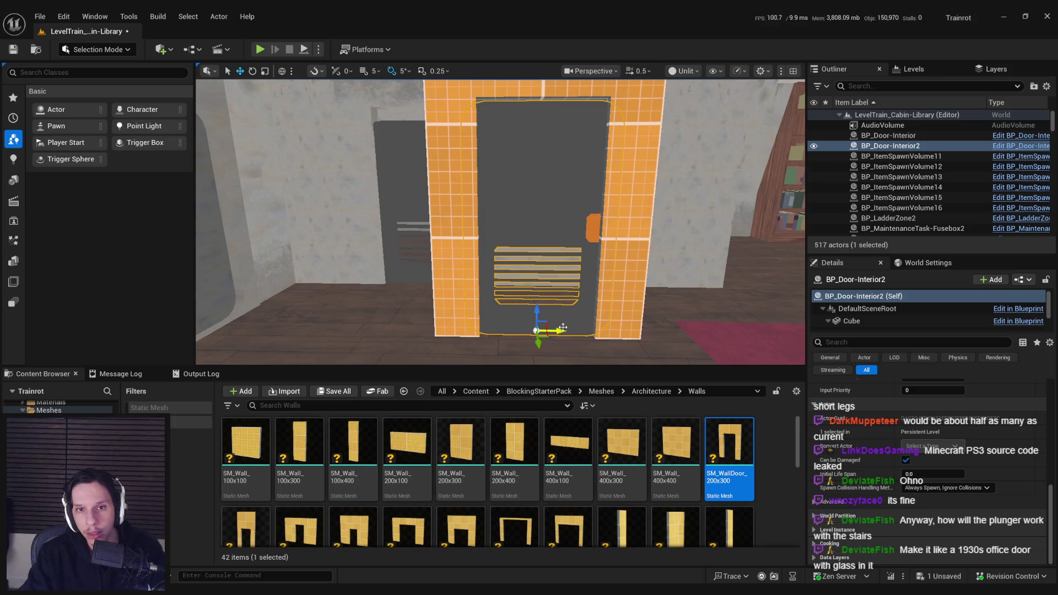
{"action": "left_click", "coordinate": [617, 272]}
{"action": "left_click", "coordinate": [683, 70]}
{"action": "left_click", "coordinate": [689, 110]}
{"action": "key", "text": "f"}
{"action": "left_click", "coordinate": [96, 49]}
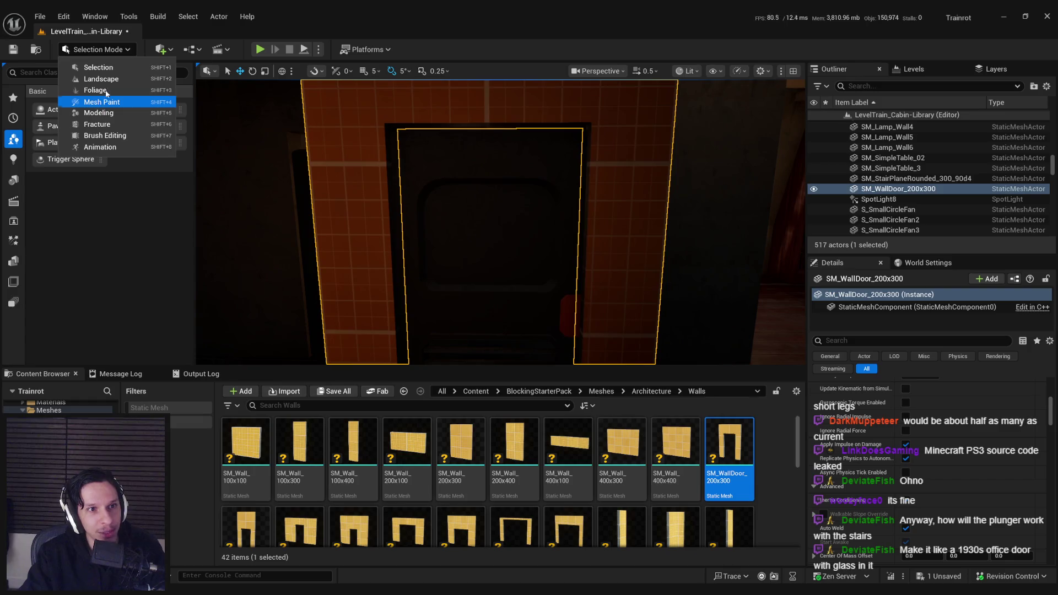
Start the Mesh > Triangle Edit tool in Modeling Mode on the door-frame wall.
{"action": "left_click", "coordinate": [99, 113]}
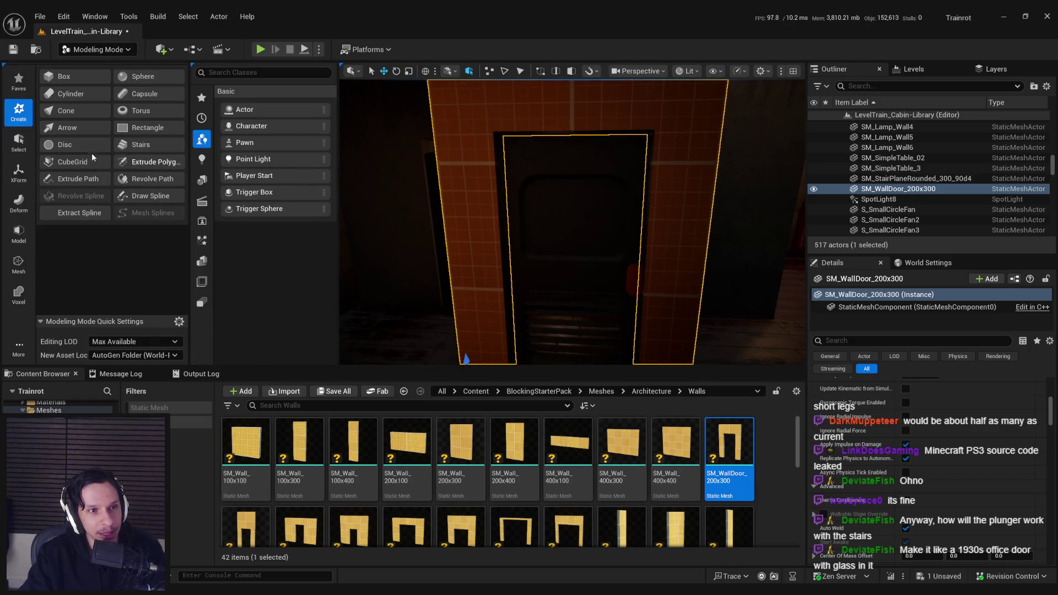
{"action": "left_click", "coordinate": [18, 142]}
{"action": "left_click", "coordinate": [18, 172]}
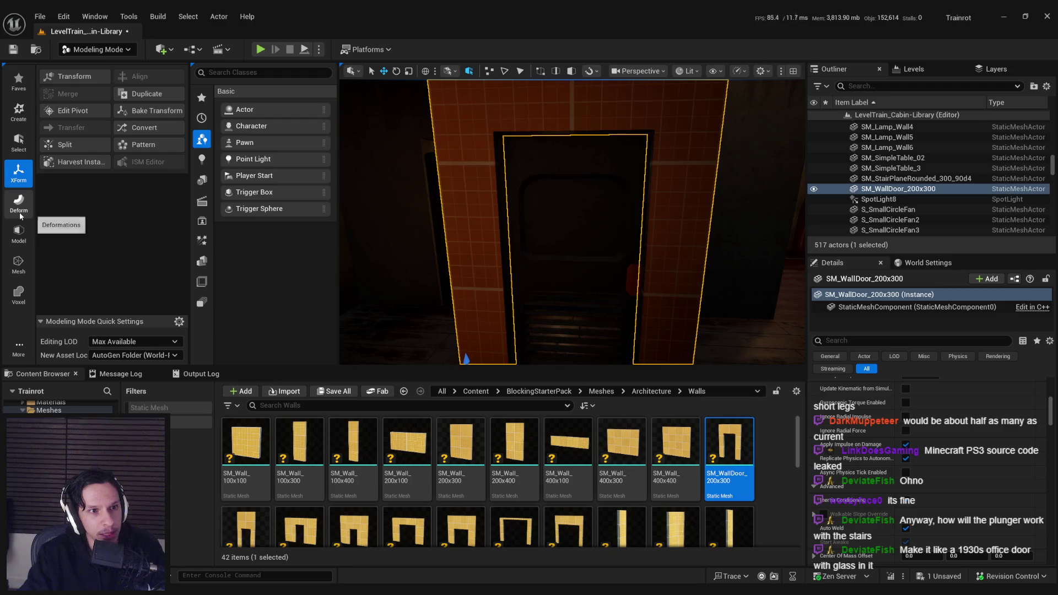
{"action": "left_click", "coordinate": [19, 236]}
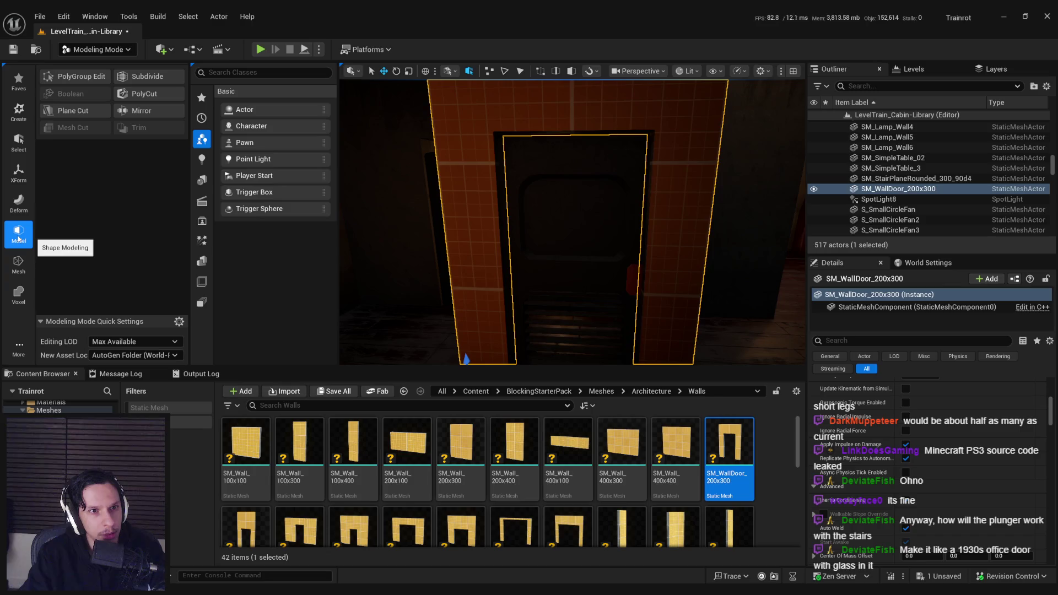
{"action": "left_click", "coordinate": [18, 262]}
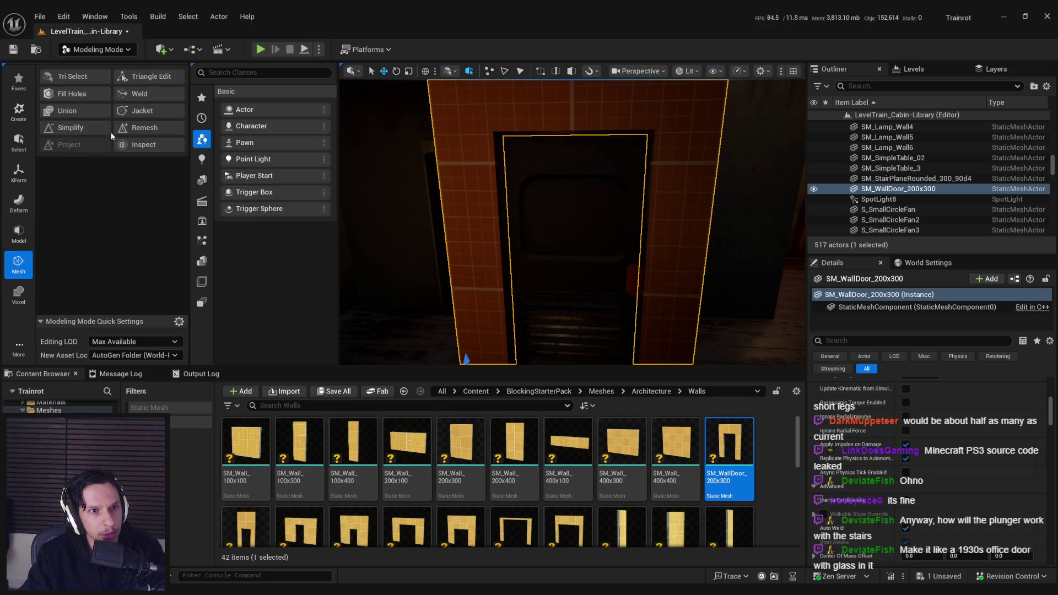
{"action": "left_click", "coordinate": [145, 76]}
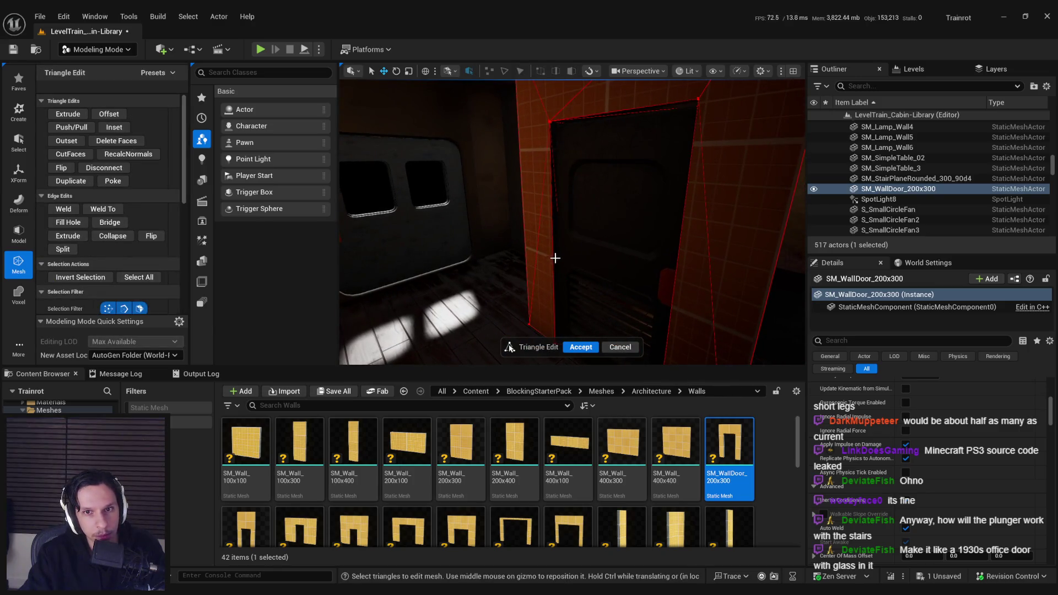
Select the wall's thin edge triangles and shift them slightly sideways.
{"action": "left_click", "coordinate": [557, 253]}
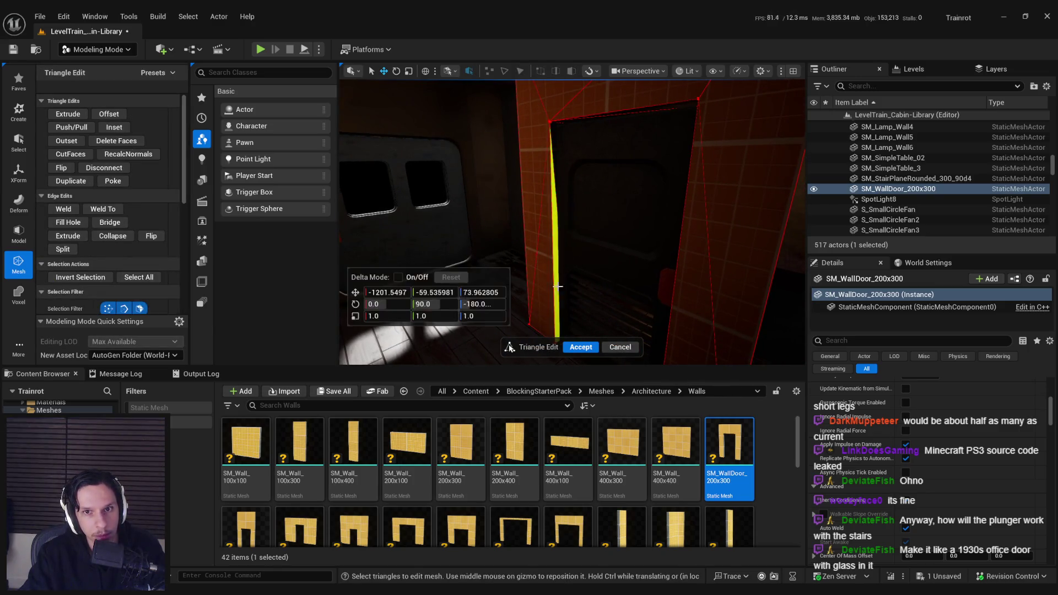
{"action": "mouse_move", "coordinate": [560, 174]}
{"action": "left_mouse_down"}
{"action": "mouse_move", "coordinate": [577, 246]}
{"action": "mouse_move", "coordinate": [562, 248]}
{"action": "mouse_move", "coordinate": [610, 295]}
{"action": "left_mouse_up"}
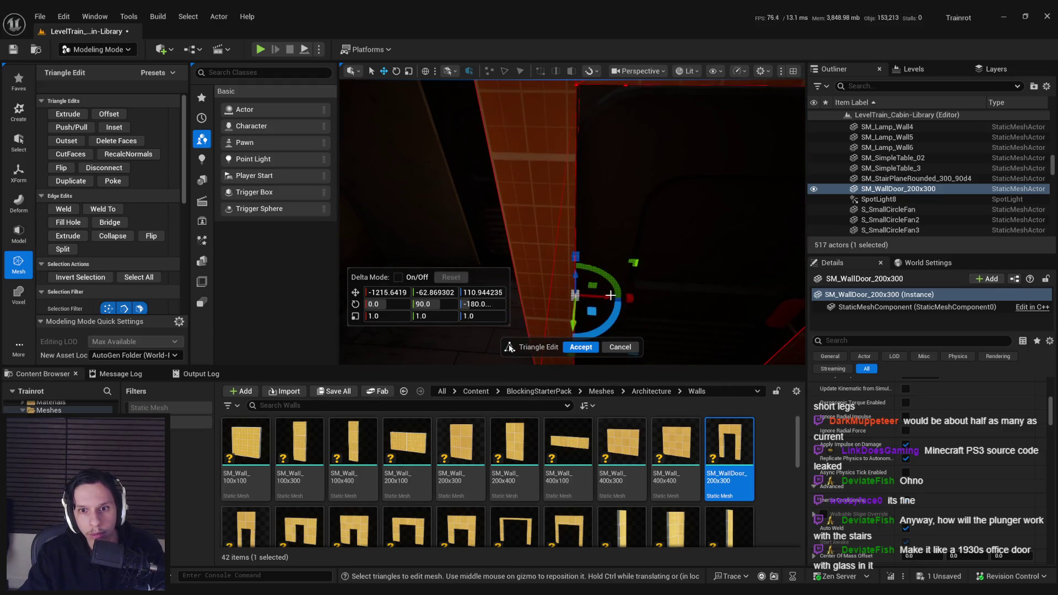
{"action": "left_click", "coordinate": [597, 295]}
{"action": "key", "text": "ctrl+z"}
{"action": "mouse_move", "coordinate": [592, 297]}
{"action": "left_mouse_down"}
{"action": "mouse_move", "coordinate": [601, 298]}
{"action": "mouse_move", "coordinate": [589, 259]}
{"action": "mouse_move", "coordinate": [627, 159]}
{"action": "mouse_move", "coordinate": [581, 223]}
{"action": "mouse_move", "coordinate": [563, 216]}
{"action": "mouse_move", "coordinate": [570, 207]}
{"action": "mouse_move", "coordinate": [635, 216]}
{"action": "mouse_move", "coordinate": [623, 219]}
{"action": "left_mouse_up"}
Inspect the reshaped wall in Unlit view, then accept the triangle edits.
{"action": "left_click", "coordinate": [688, 71]}
{"action": "left_click", "coordinate": [700, 124]}
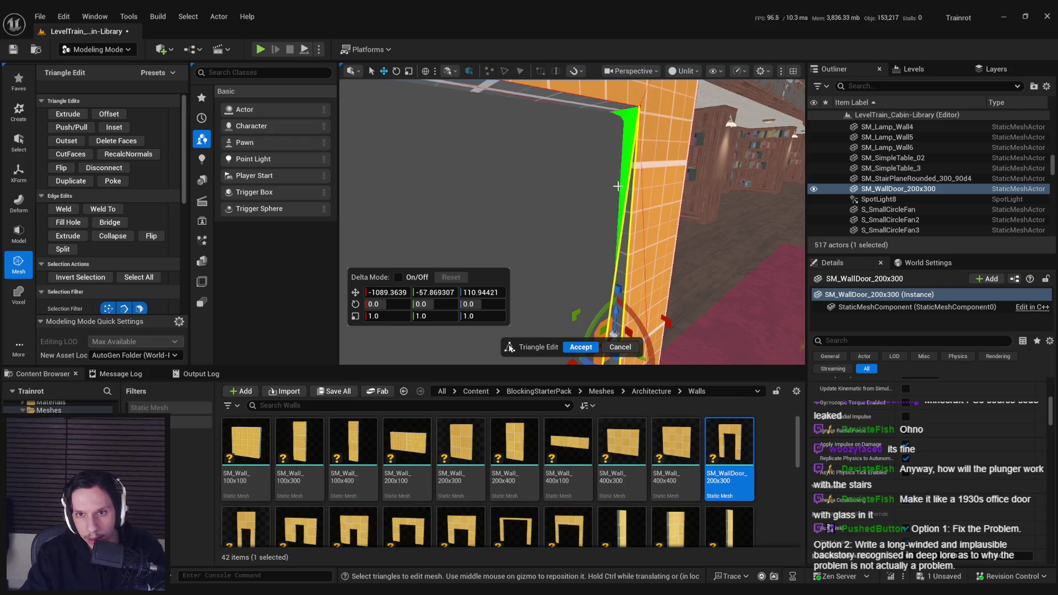
{"action": "mouse_move", "coordinate": [628, 222]}
{"action": "left_mouse_down"}
{"action": "mouse_move", "coordinate": [534, 226]}
{"action": "mouse_move", "coordinate": [681, 229]}
{"action": "left_mouse_up"}
{"action": "key", "text": "f"}
{"action": "left_click_drag", "start_coordinate": [589, 254], "coordinate": [563, 241]}
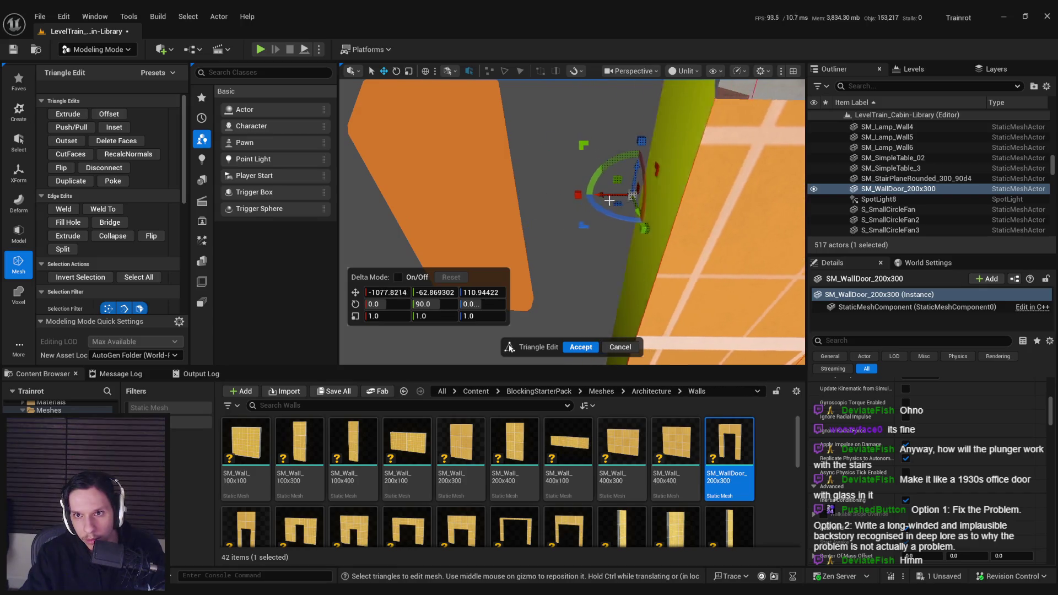
{"action": "left_click_drag", "start_coordinate": [538, 239], "coordinate": [536, 238]}
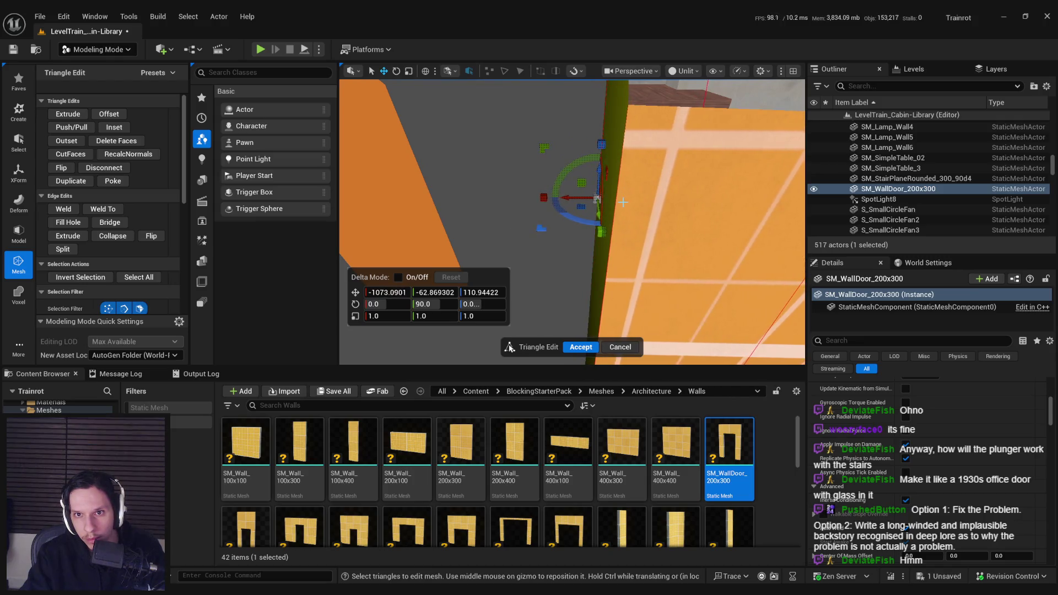
{"action": "left_click_drag", "start_coordinate": [622, 202], "coordinate": [612, 205]}
{"action": "key", "text": "f"}
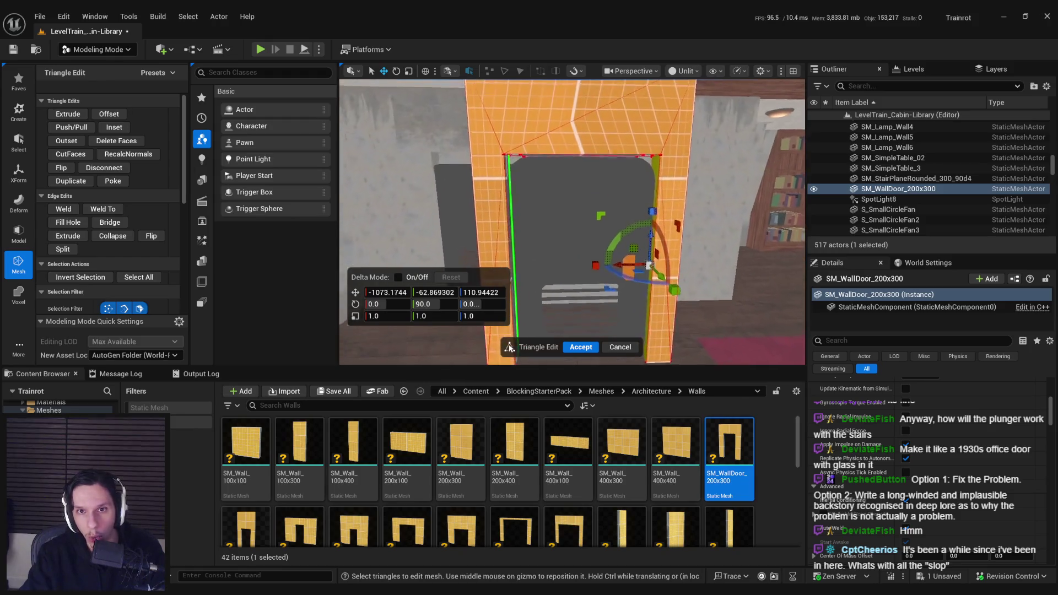
{"action": "left_click", "coordinate": [581, 347]}
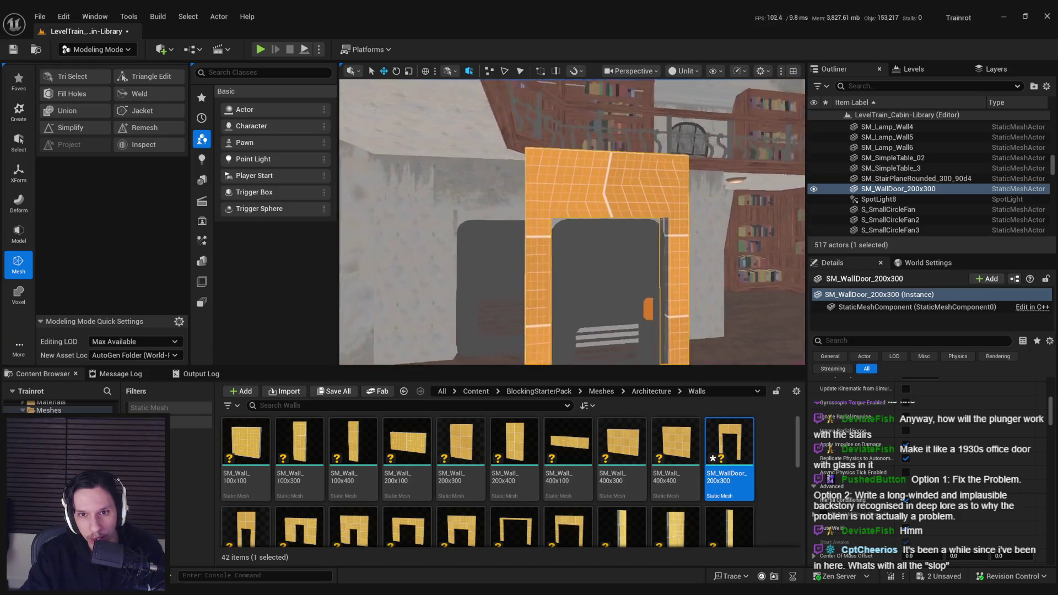
Back in Selection Mode, delete the door-frame wall and BP_Door-Interior2.
{"action": "key", "text": "w"}
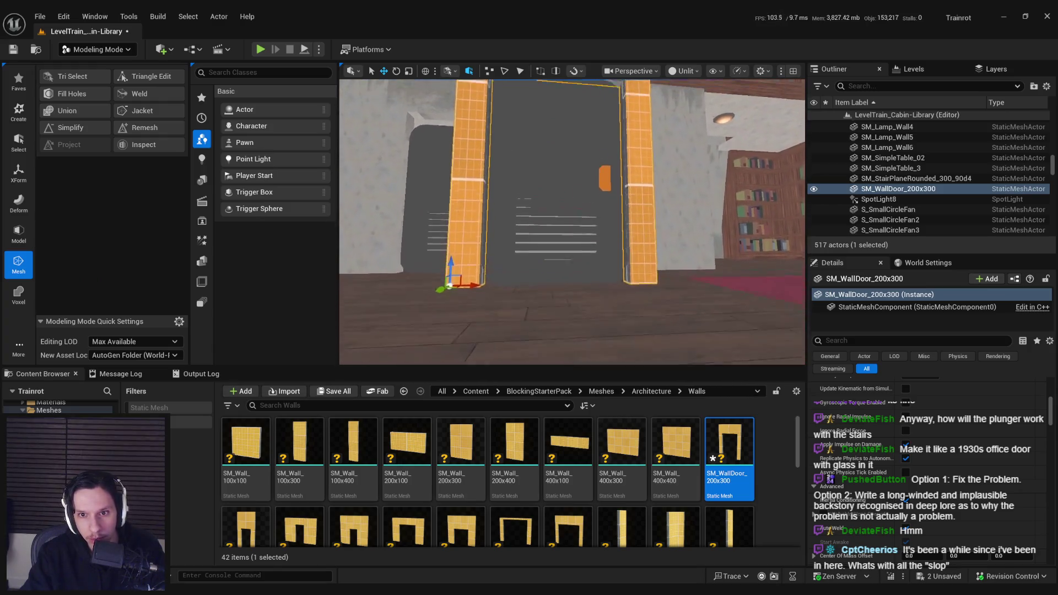
{"action": "key", "text": "w"}
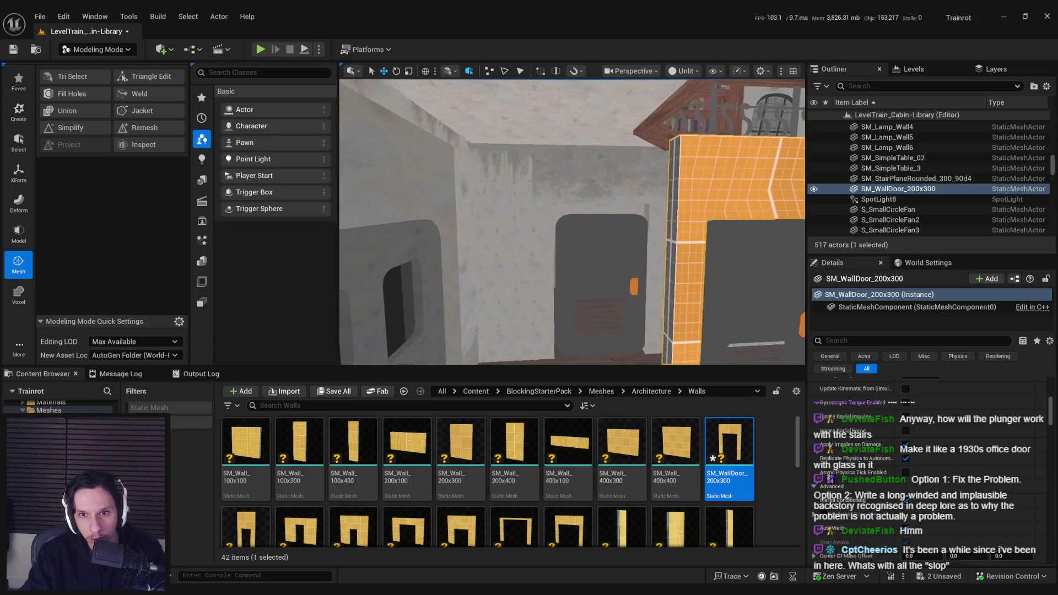
{"action": "key", "text": "w"}
{"action": "left_click", "coordinate": [128, 51]}
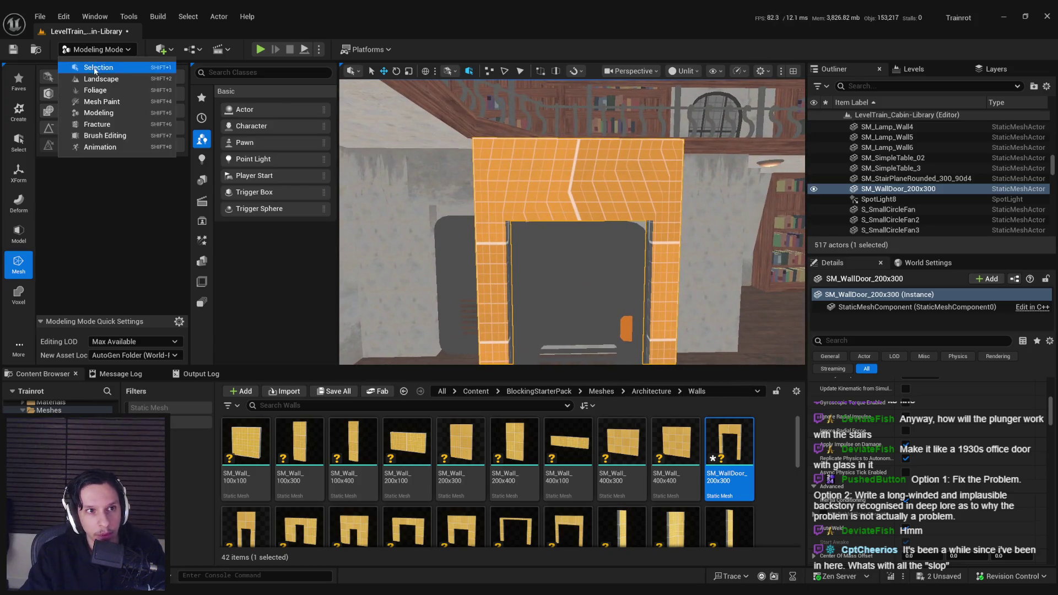
{"action": "left_click", "coordinate": [104, 67]}
{"action": "scroll", "coordinate": [534, 203], "scroll_direction": "up", "scroll_amount": 2}
{"action": "key", "text": "Delete"}
{"action": "left_click", "coordinate": [511, 232]}
{"action": "key", "text": "Delete"}
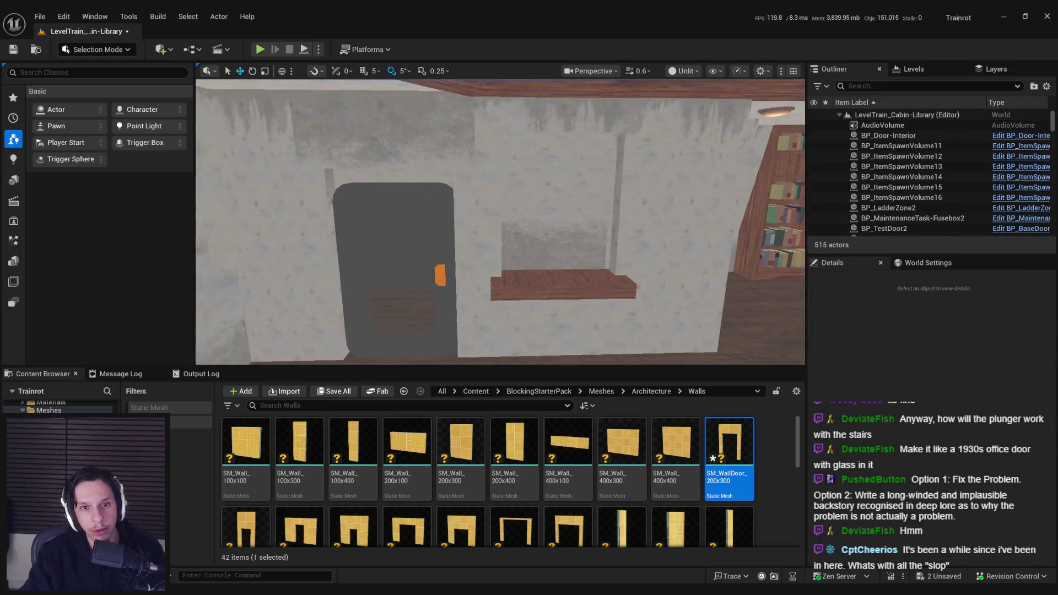
Restore the Lit view mode and fly through the library car to the staircase.
{"action": "left_click", "coordinate": [683, 71]}
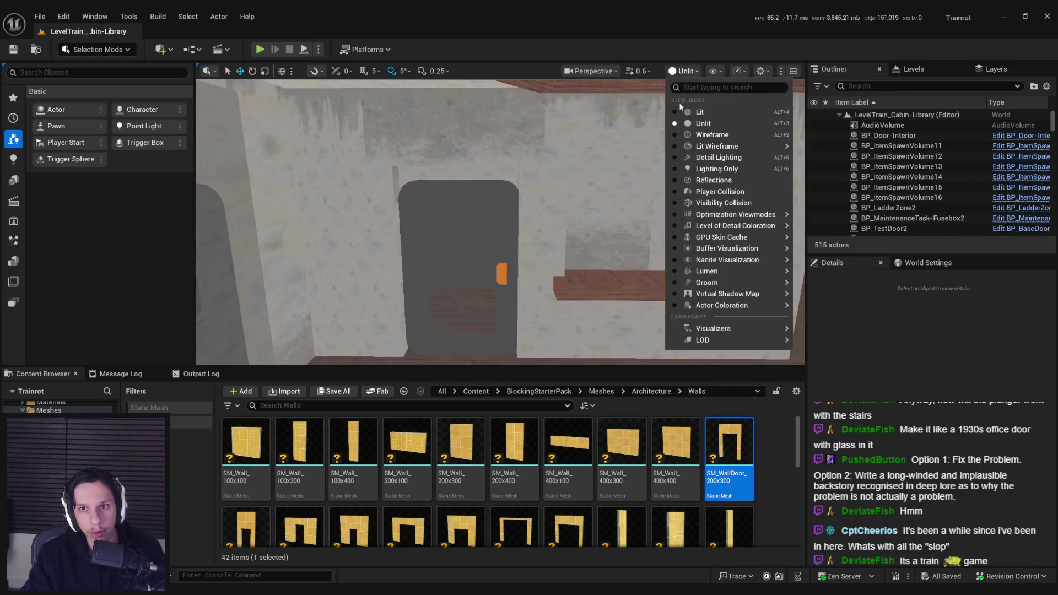
{"action": "left_click", "coordinate": [682, 110]}
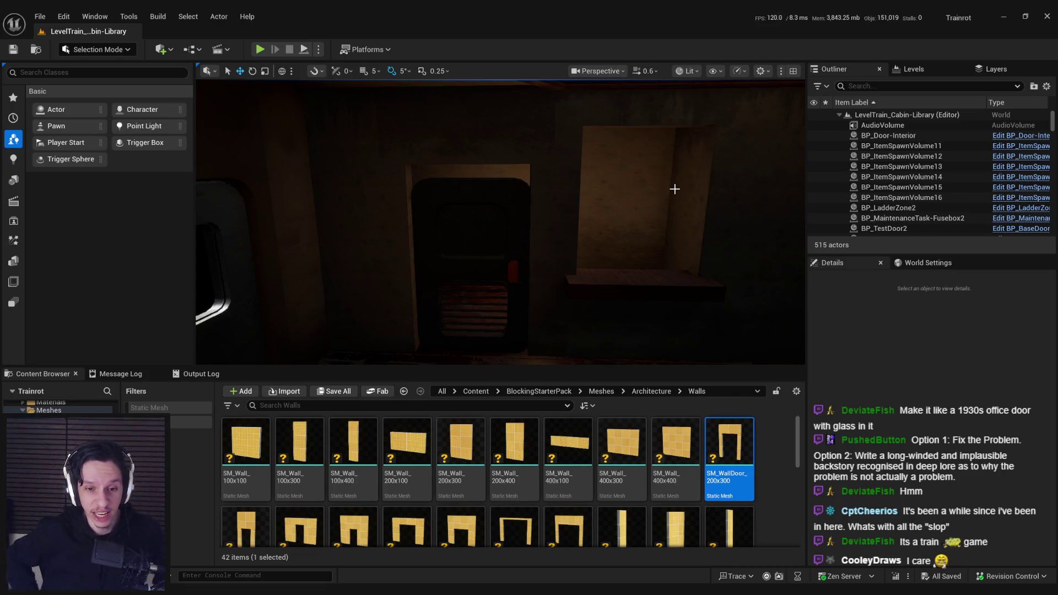
{"action": "left_click_drag", "start_coordinate": [674, 189], "coordinate": [527, 233]}
{"action": "left_click", "coordinate": [40, 16]}
Open GameWorldLevel from File > Recent Levels and fly the camera to the train.
{"action": "mouse_move", "coordinate": [77, 92]}
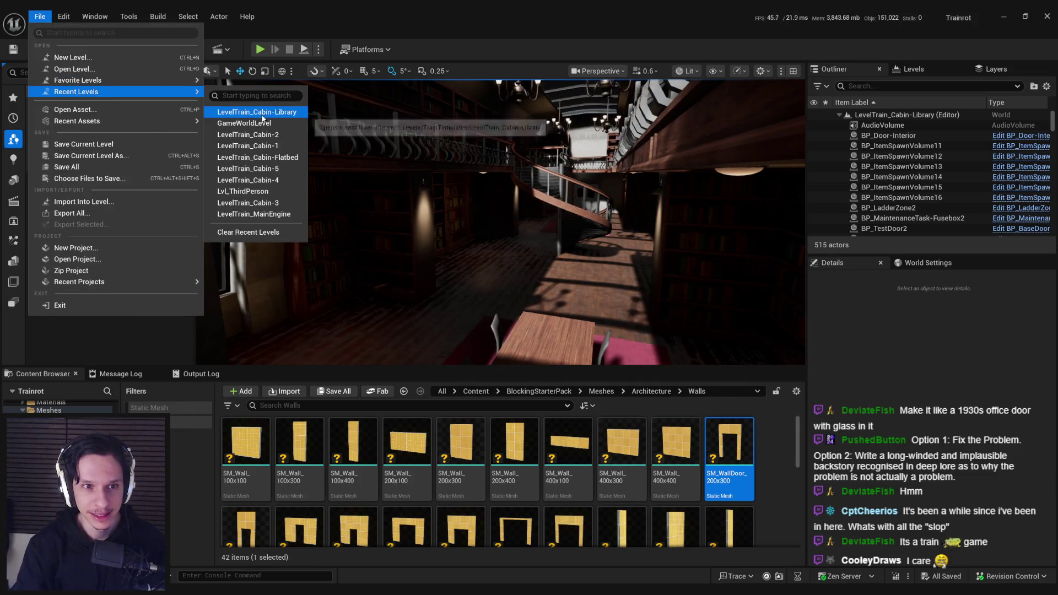
{"action": "left_click", "coordinate": [242, 120]}
{"action": "left_click_drag", "start_coordinate": [368, 218], "coordinate": [368, 218]}
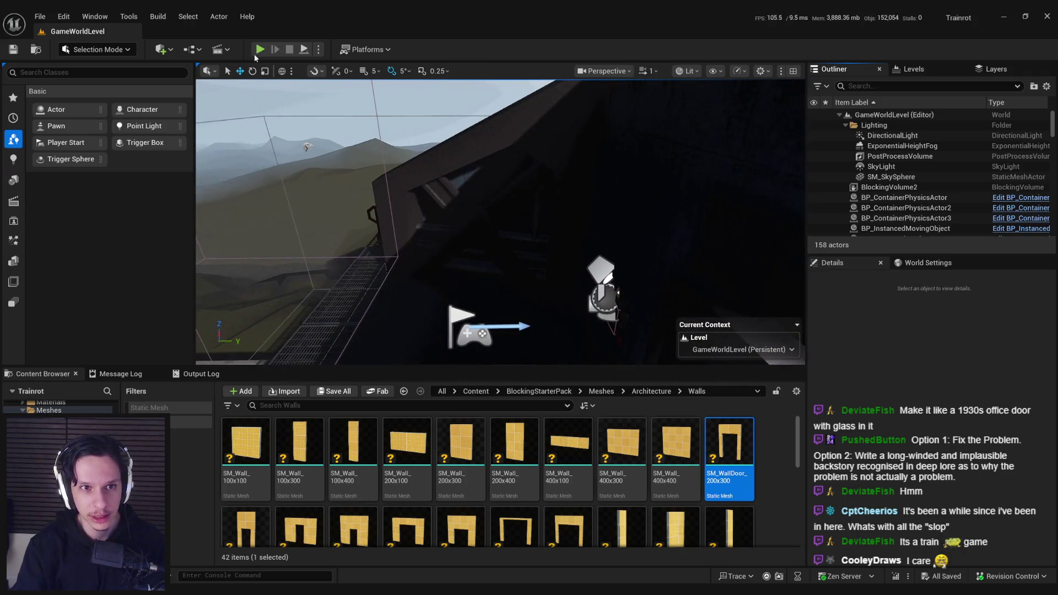
{"action": "left_click", "coordinate": [256, 53]}
{"action": "key", "text": "Escape"}
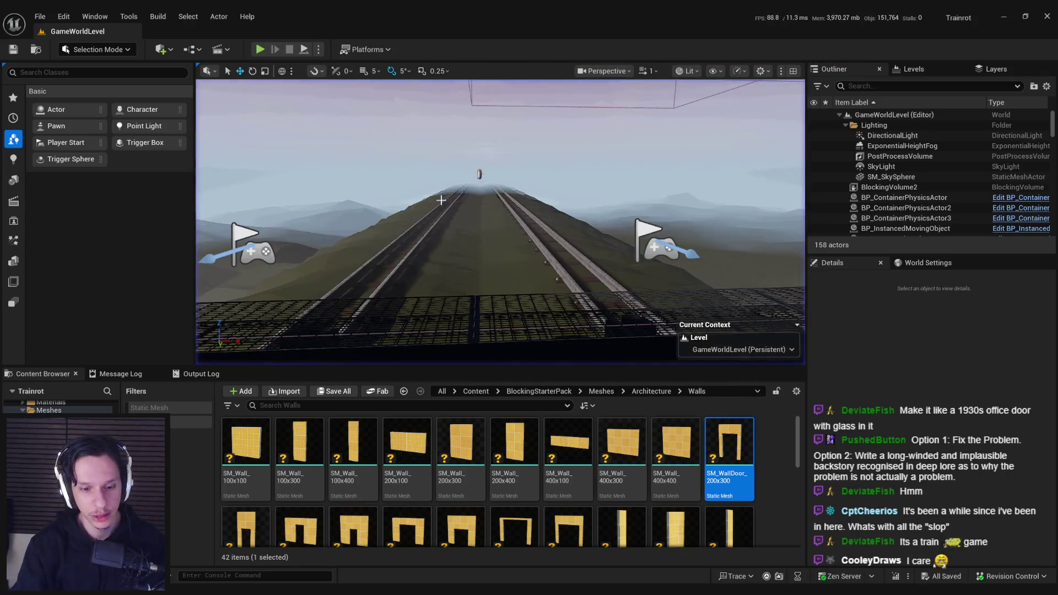
{"action": "key", "text": "F11"}
Start Play, walk into the library car, and climb up and down the spiral staircase.
{"action": "key", "text": "alt+p"}
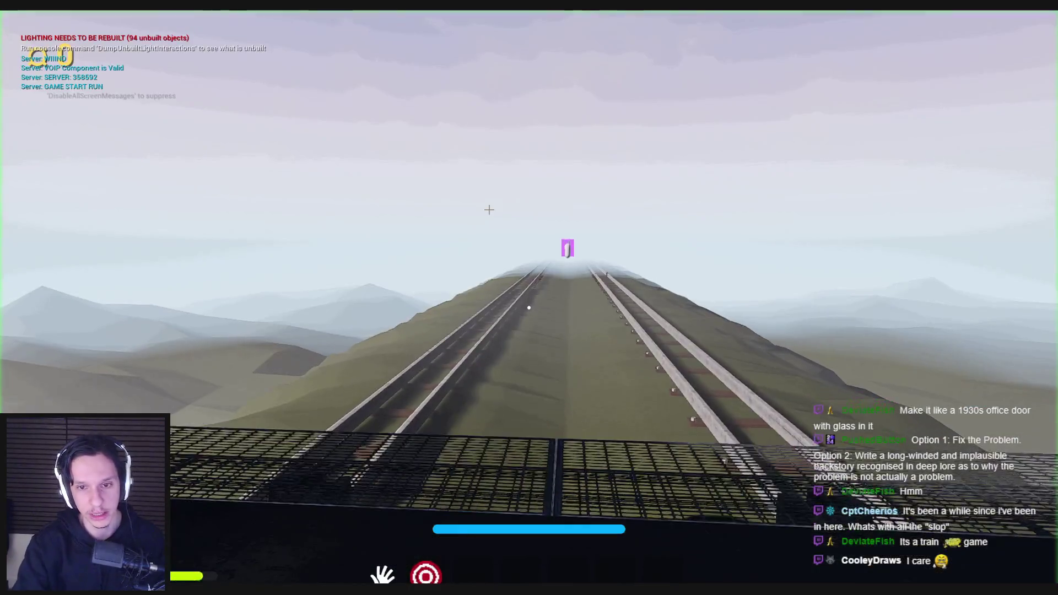
{"action": "key", "text": "3"}
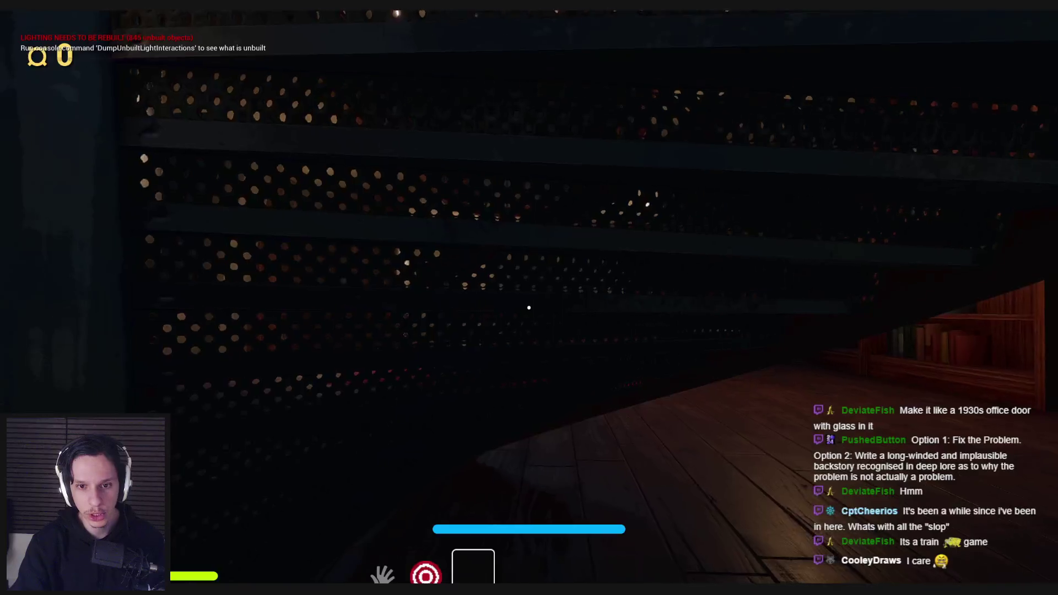
{"action": "key", "text": "w"}
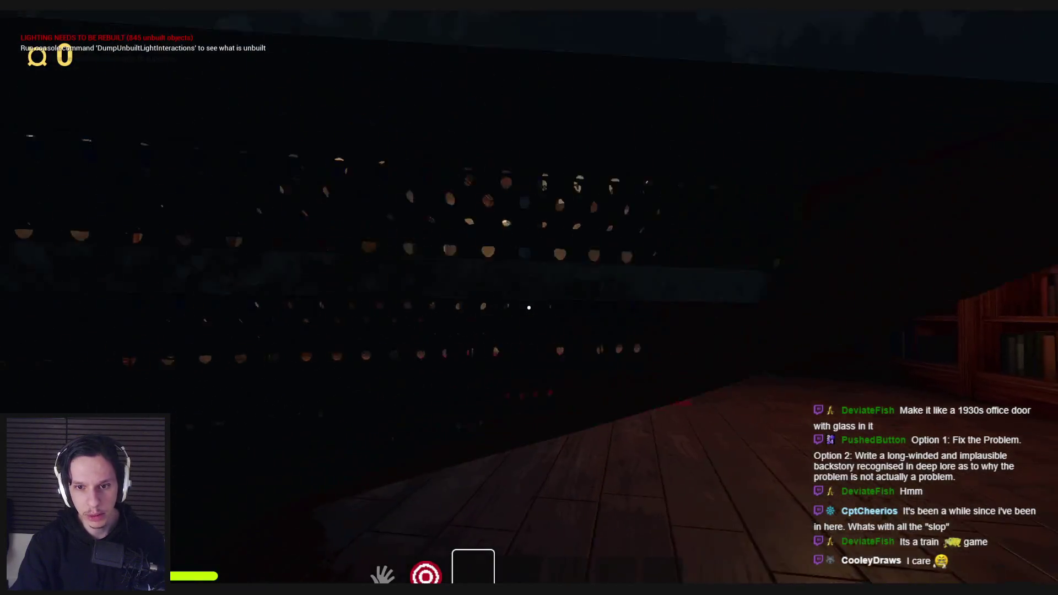
{"action": "key", "text": "w"}
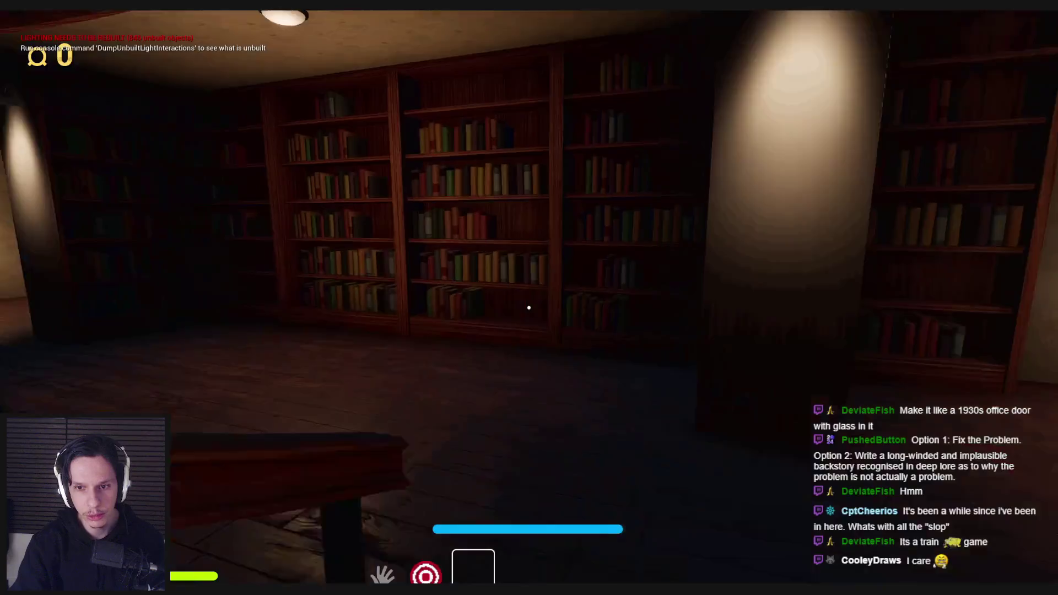
{"action": "key", "text": "w"}
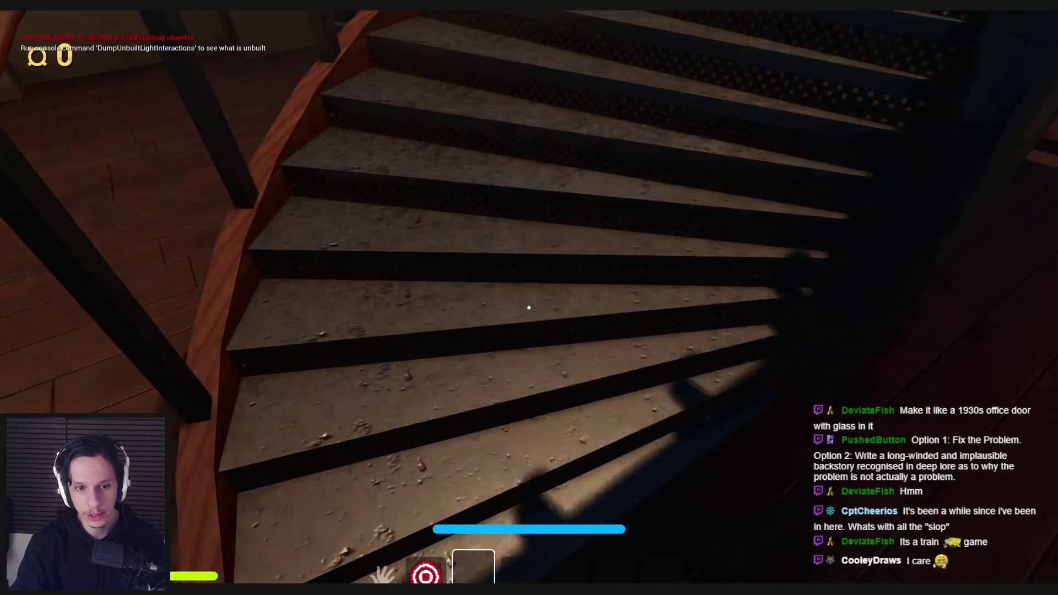
{"action": "key", "text": "w"}
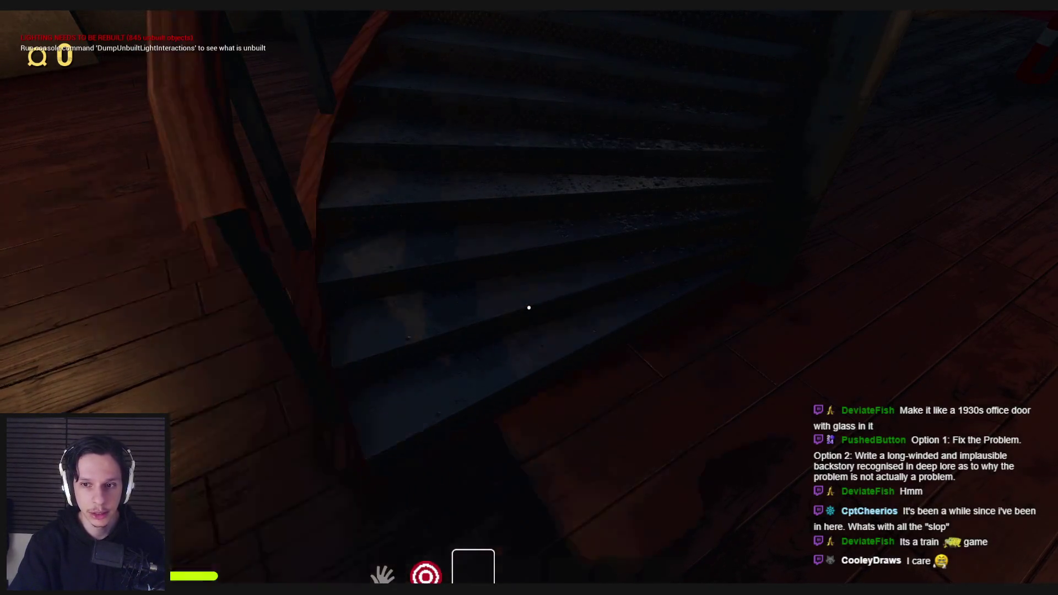
{"action": "key", "text": "w"}
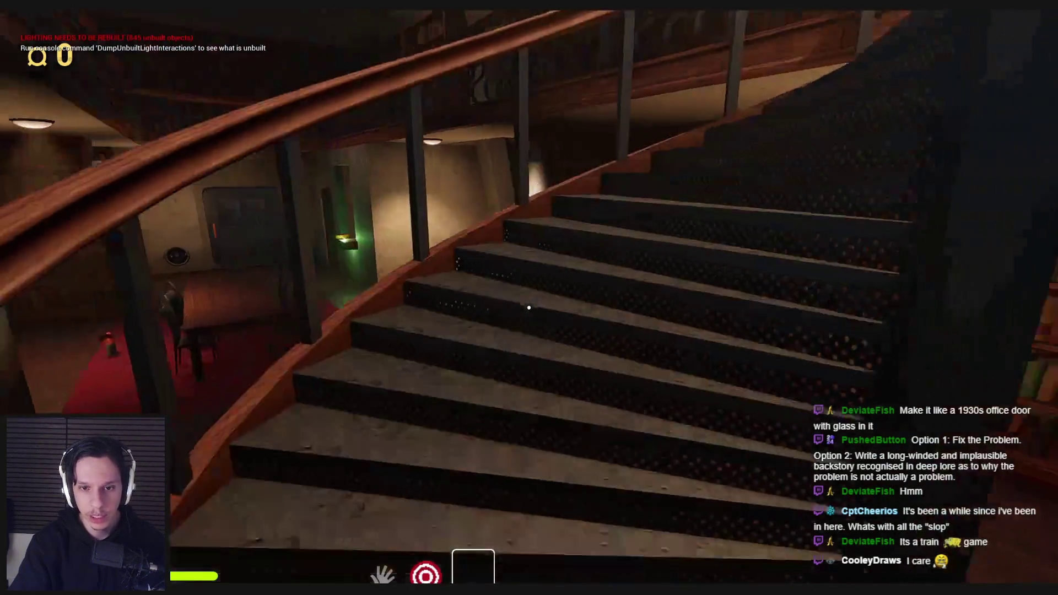
{"action": "key", "text": "w"}
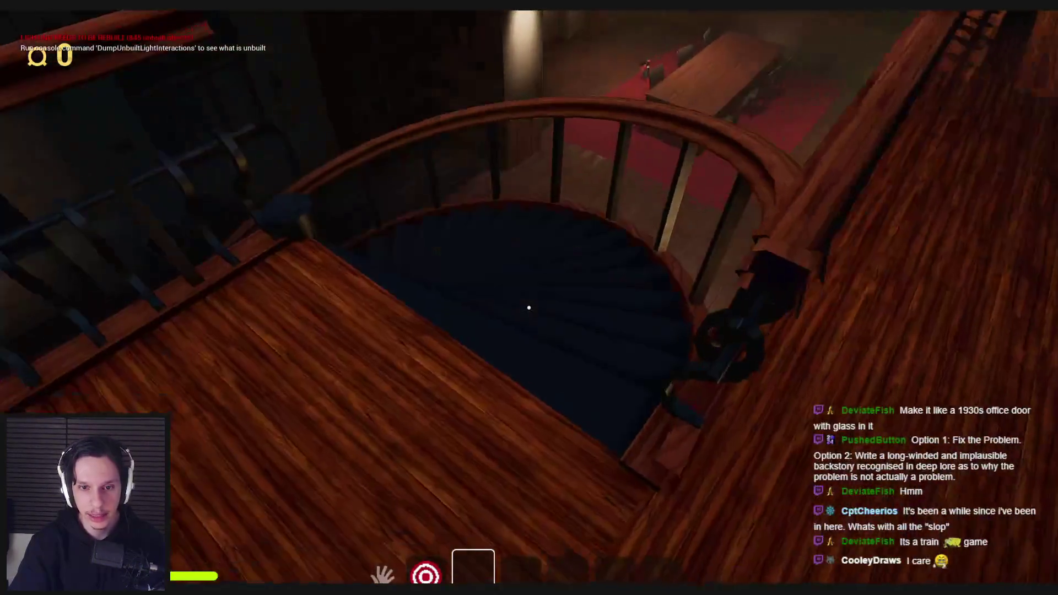
{"action": "key", "text": "w"}
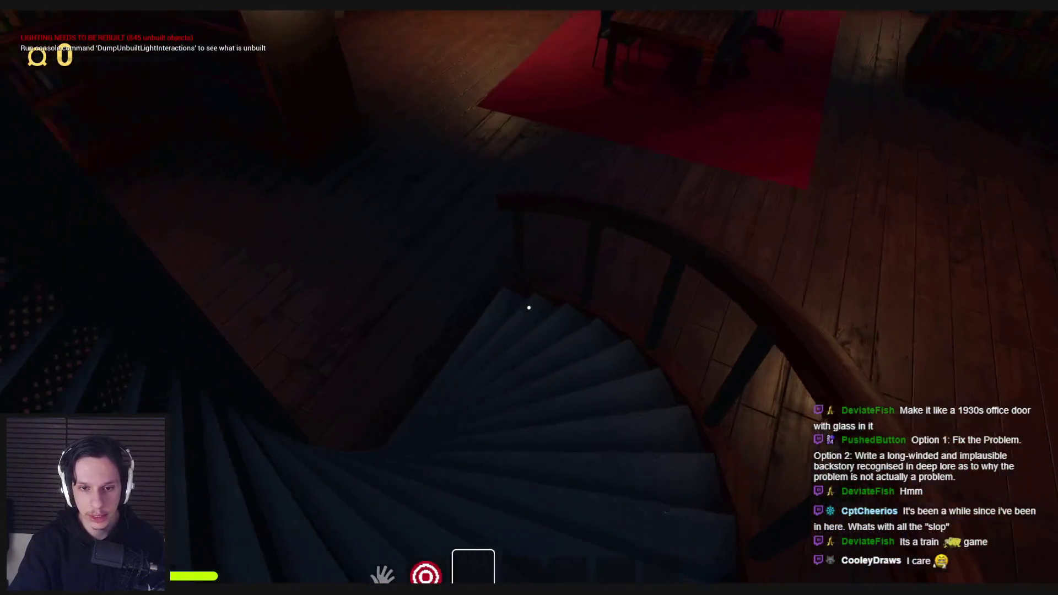
{"action": "key", "text": "w"}
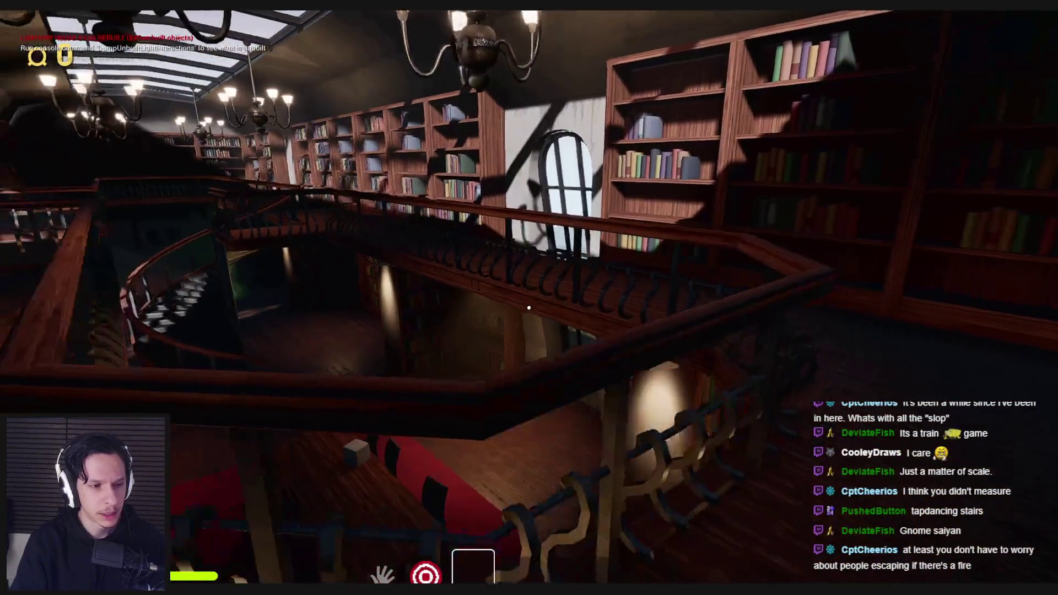
Walk the gallery, pick up the air horn and set it on the green counter.
{"action": "key", "text": "w"}
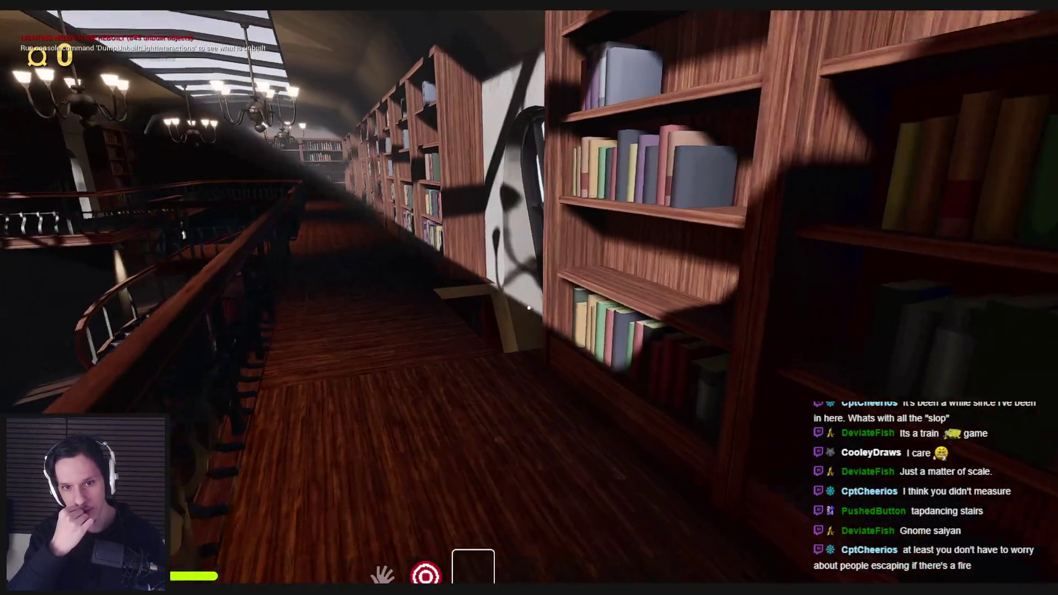
{"action": "key", "text": "w"}
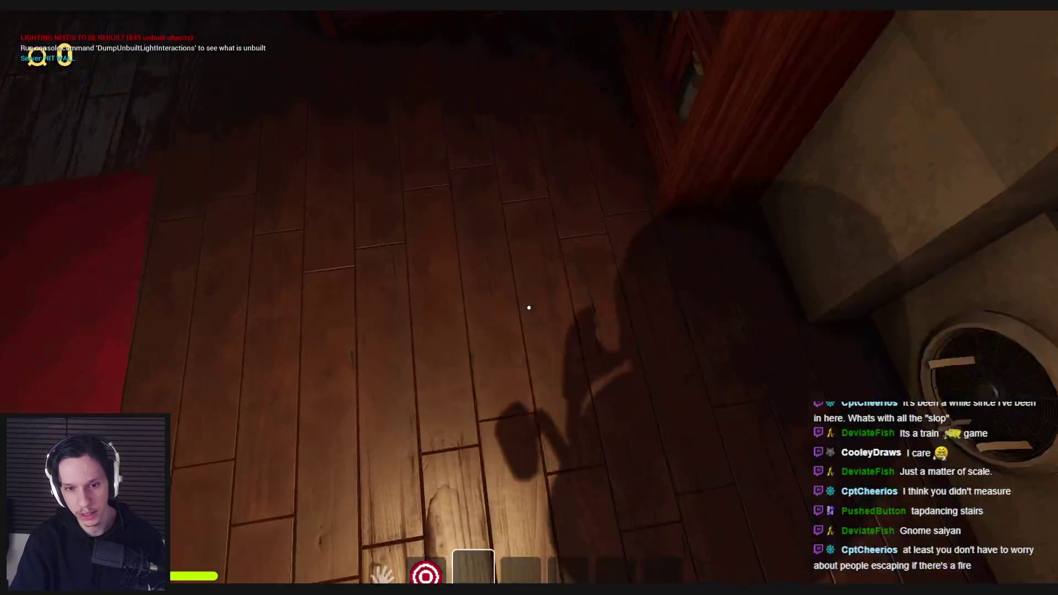
{"action": "left_click", "coordinate": [529, 307]}
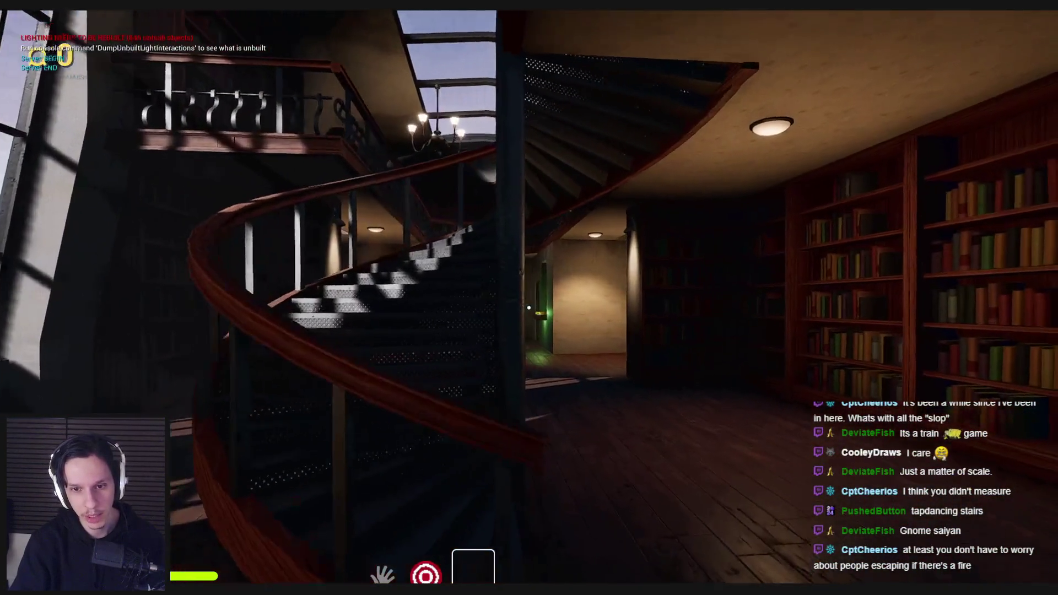
{"action": "key", "text": "w"}
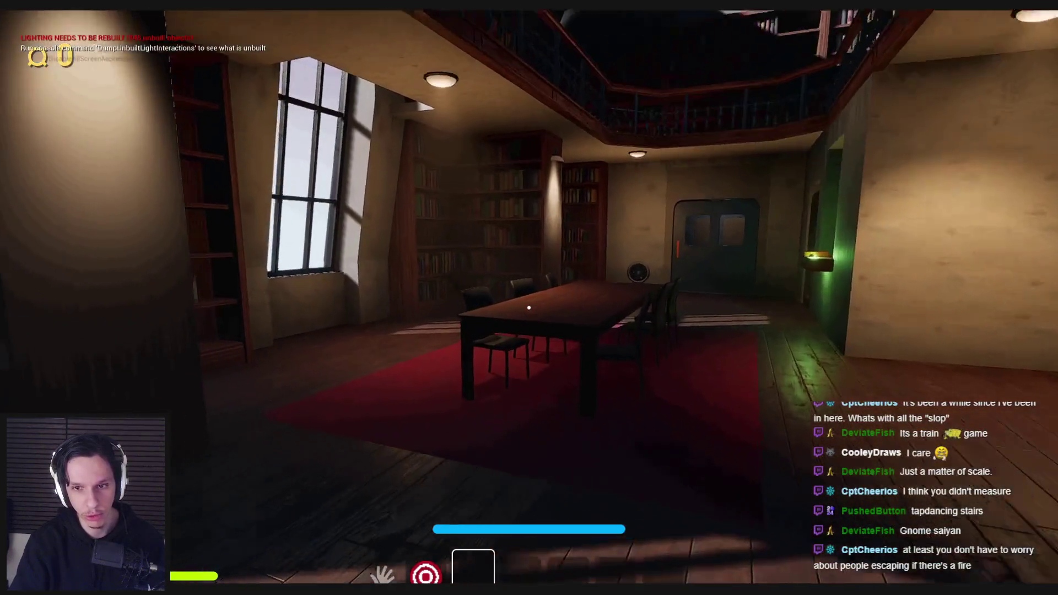
{"action": "left_click", "coordinate": [529, 307]}
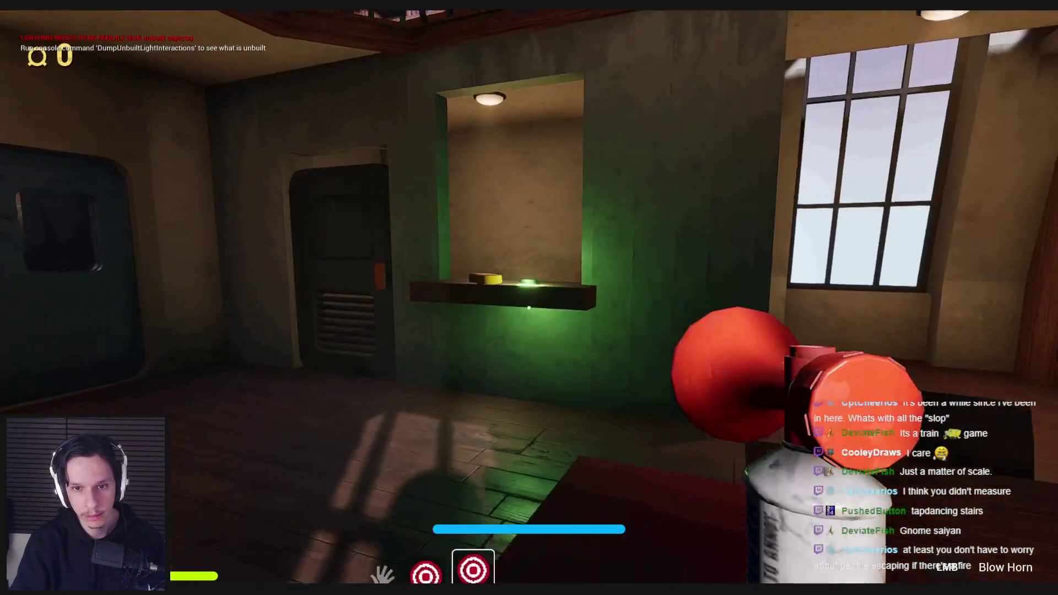
{"action": "key", "text": "w"}
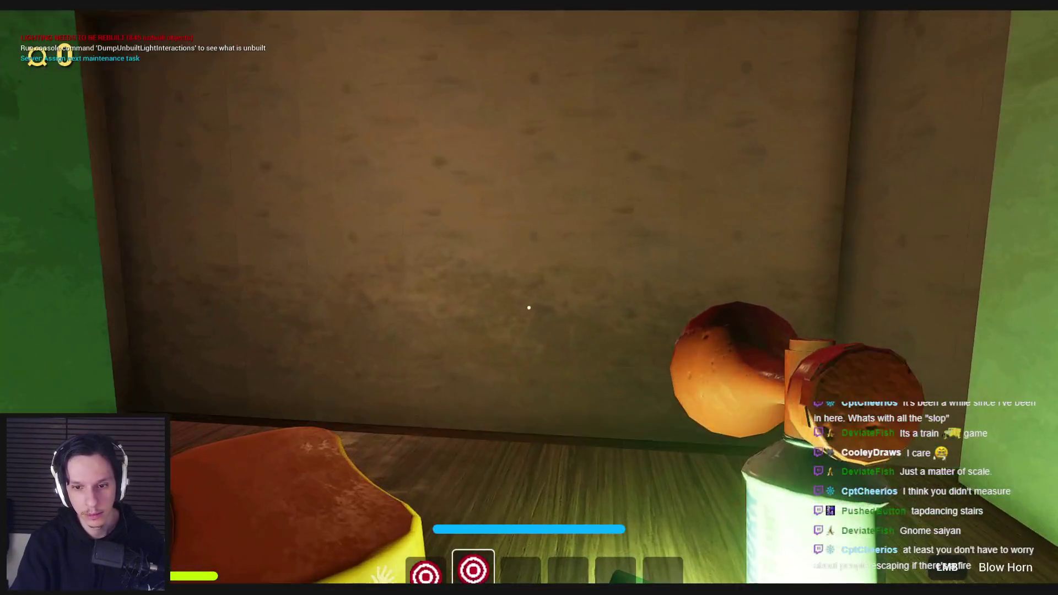
{"action": "right_click", "coordinate": [529, 308]}
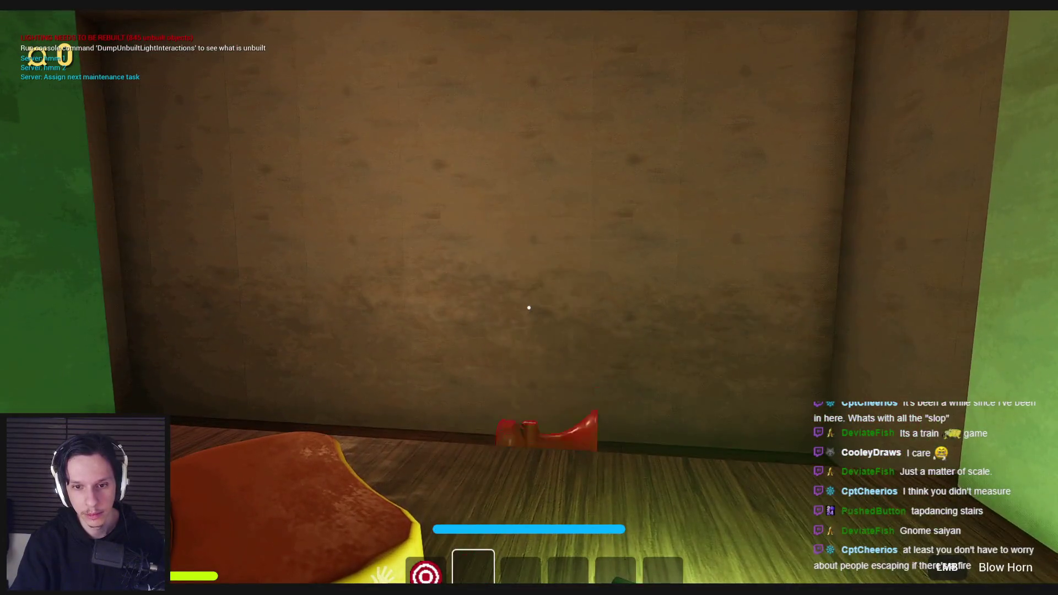
{"action": "left_click", "coordinate": [528, 307]}
Walk down the train corridor and open door 2.
{"action": "key", "text": "w"}
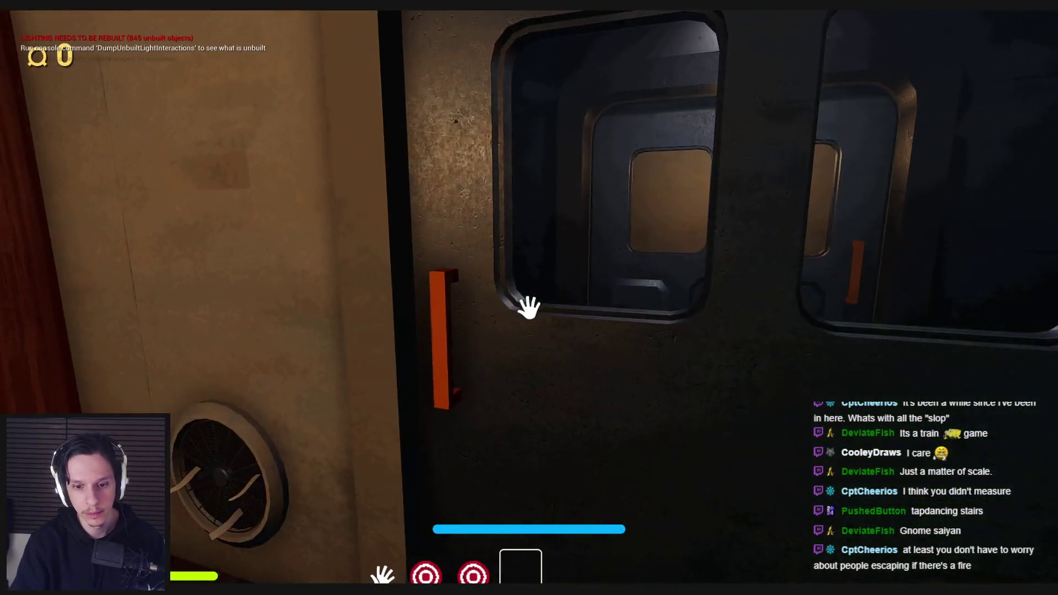
{"action": "left_click", "coordinate": [529, 308]}
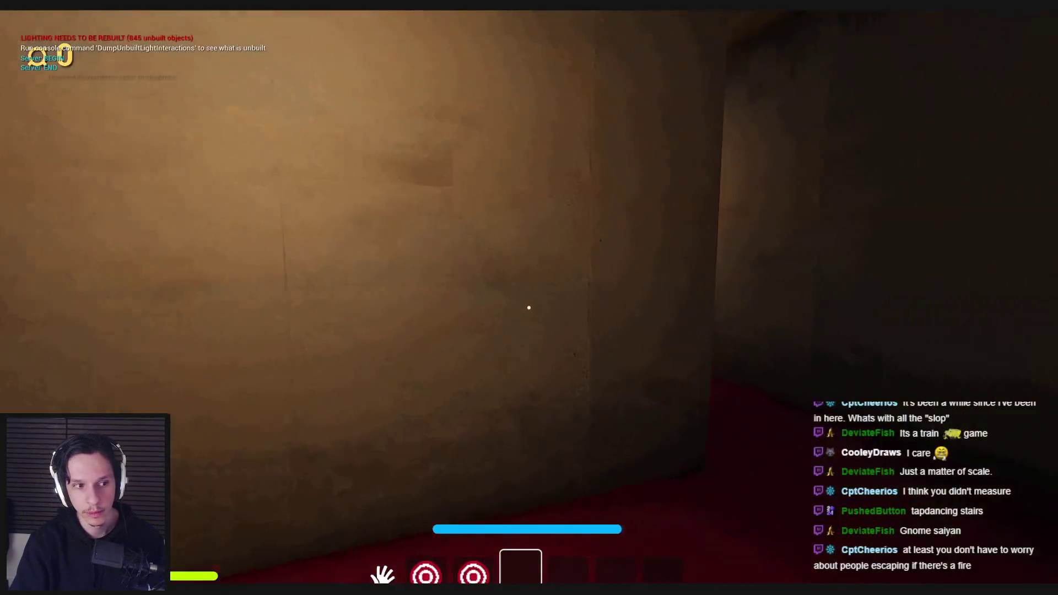
{"action": "scroll", "coordinate": [528, 307], "scroll_direction": "up", "scroll_amount": 1}
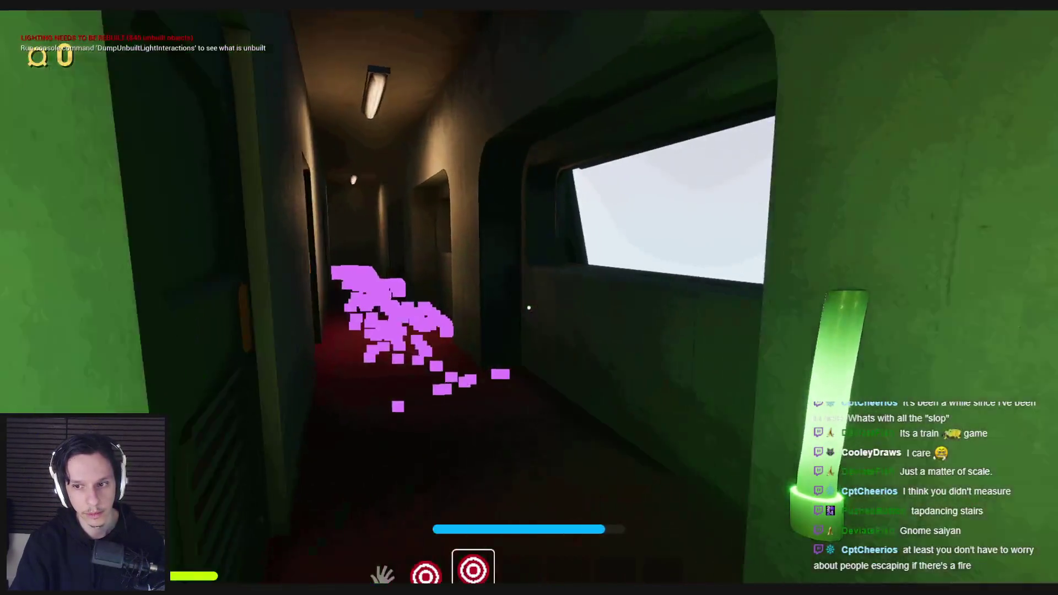
{"action": "key", "text": "w"}
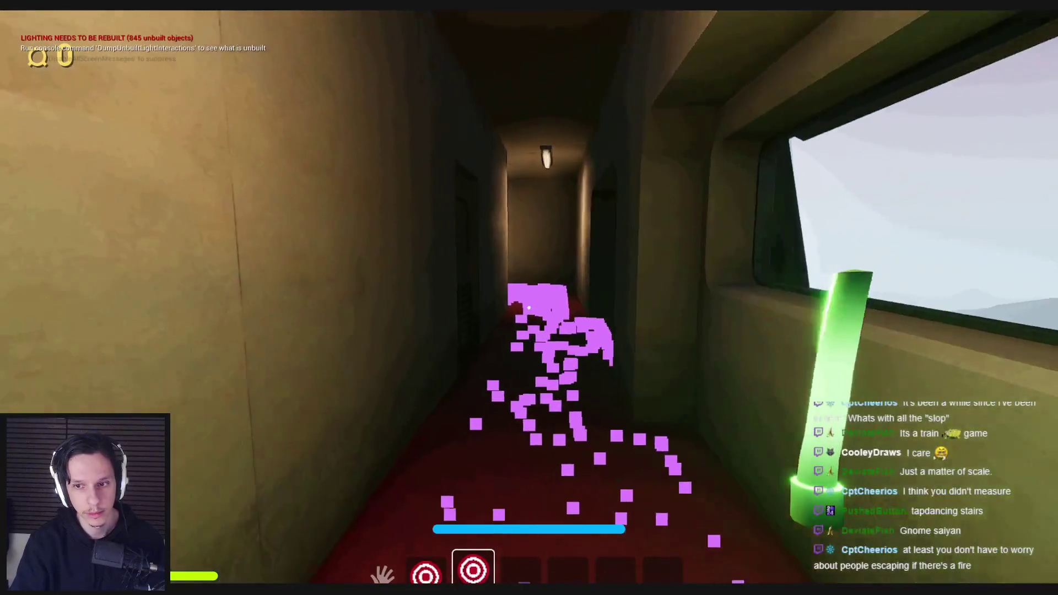
{"action": "key", "text": "w"}
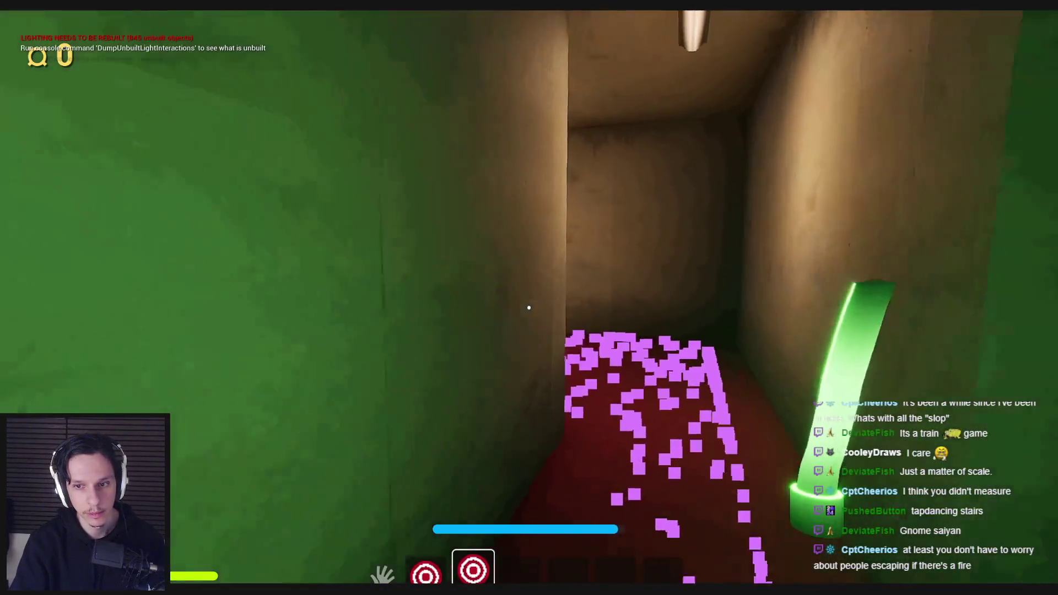
{"action": "key", "text": "w"}
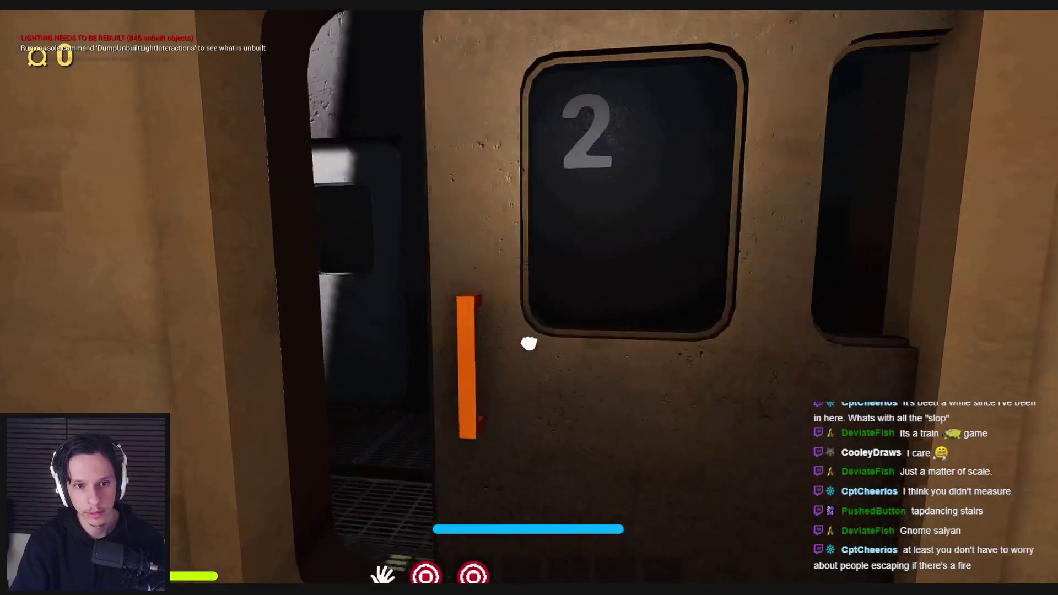
{"action": "left_click", "coordinate": [529, 343]}
Go through door 2, run along the outside walkway and re-enter the library car.
{"action": "key", "text": "w"}
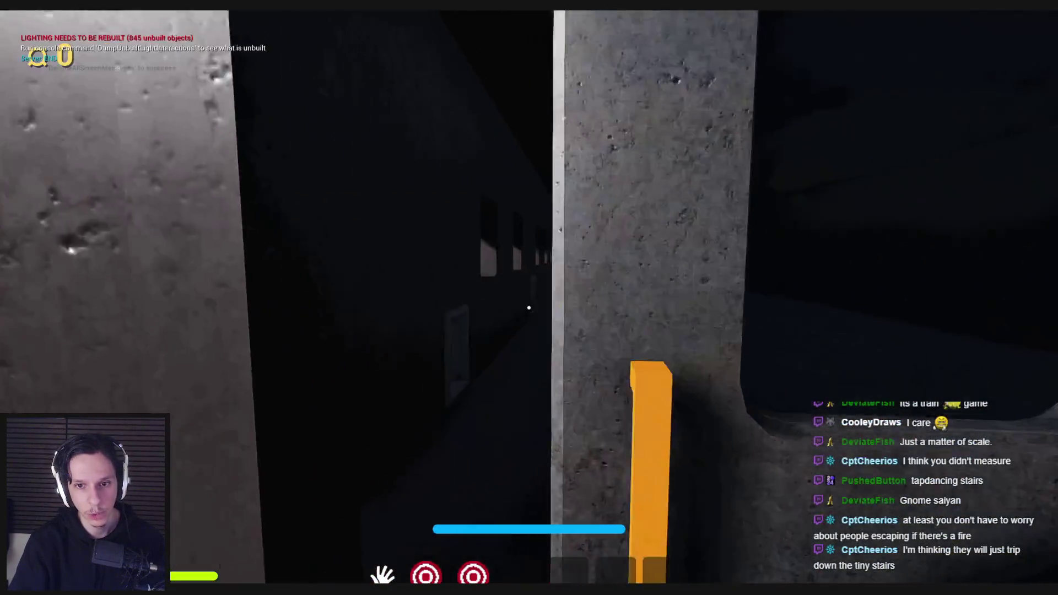
{"action": "key", "text": "w"}
{"action": "mouse_move", "coordinate": [529, 307]}
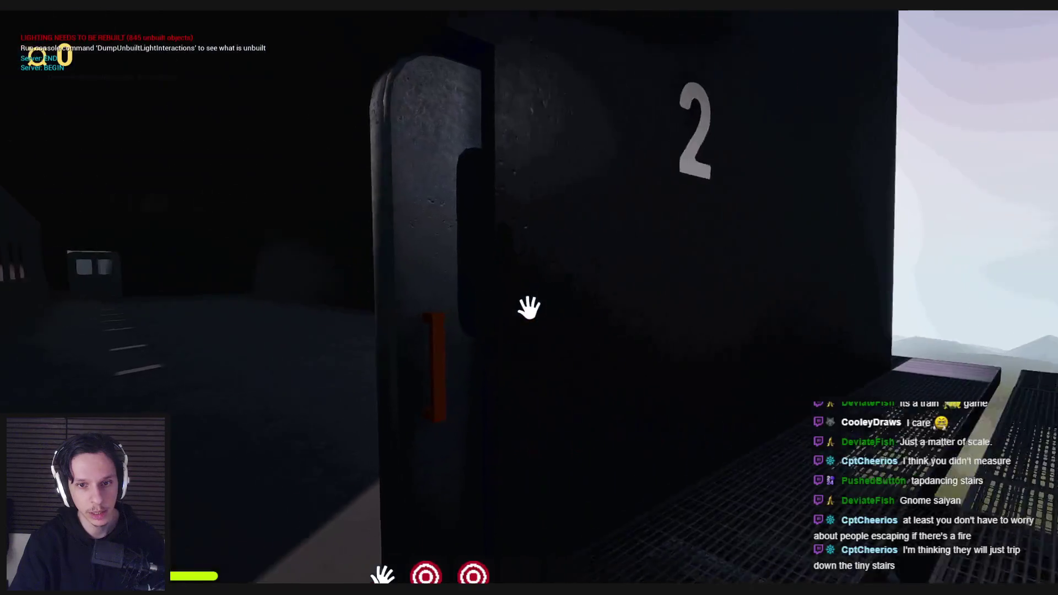
{"action": "key", "text": "shift+w"}
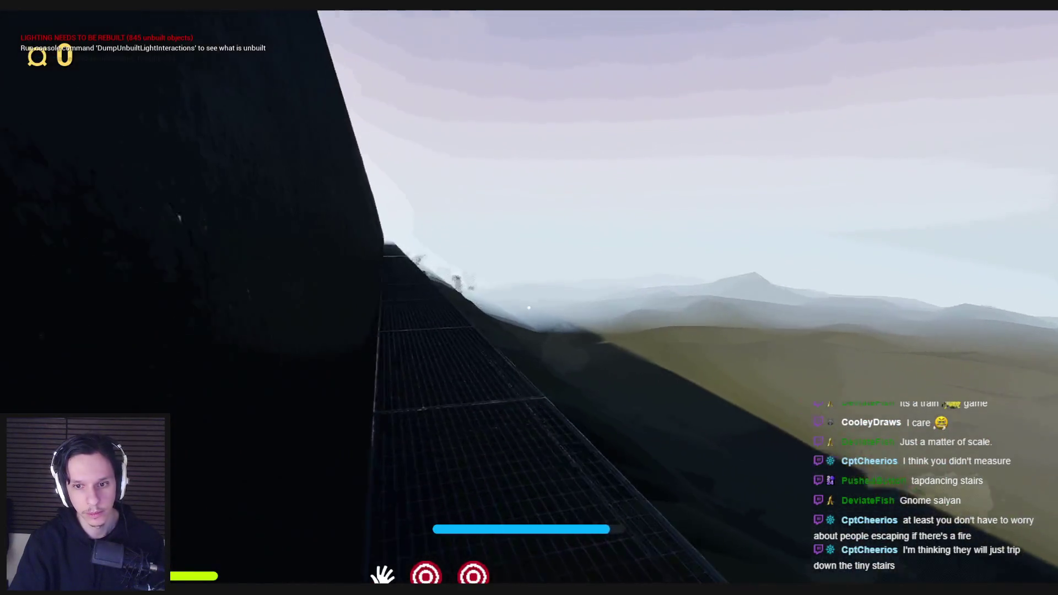
{"action": "key", "text": "shift+w"}
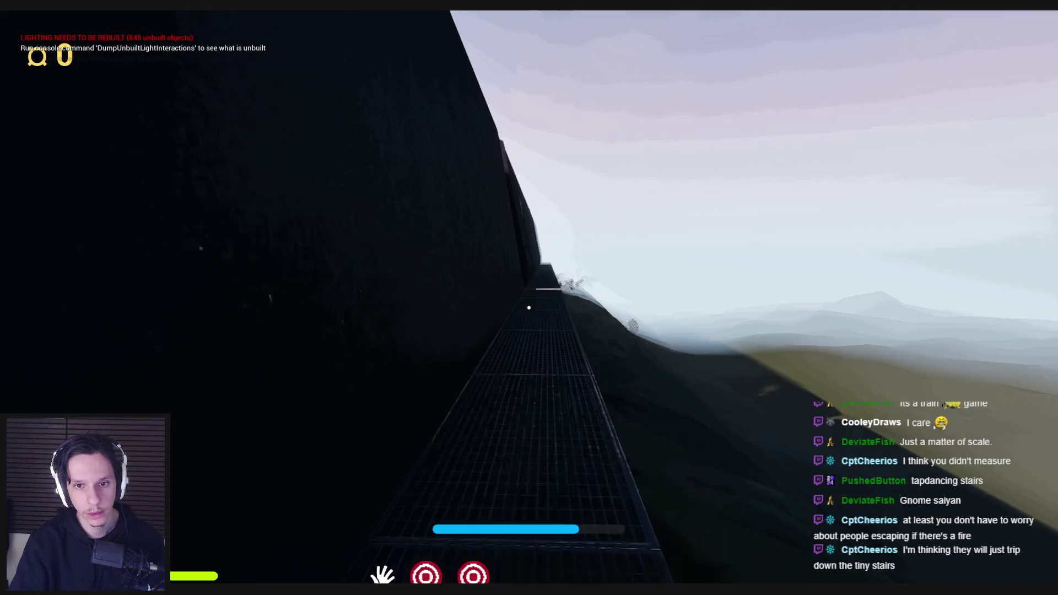
{"action": "key", "text": "shift+w"}
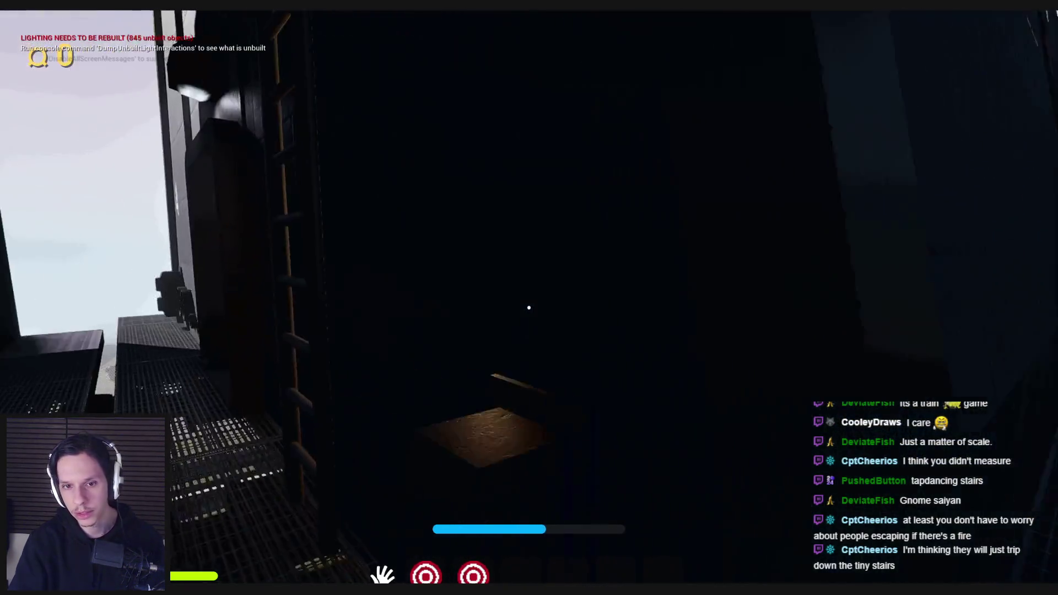
{"action": "key", "text": "w"}
{"action": "left_click", "coordinate": [739, 322]}
{"action": "key", "text": "w"}
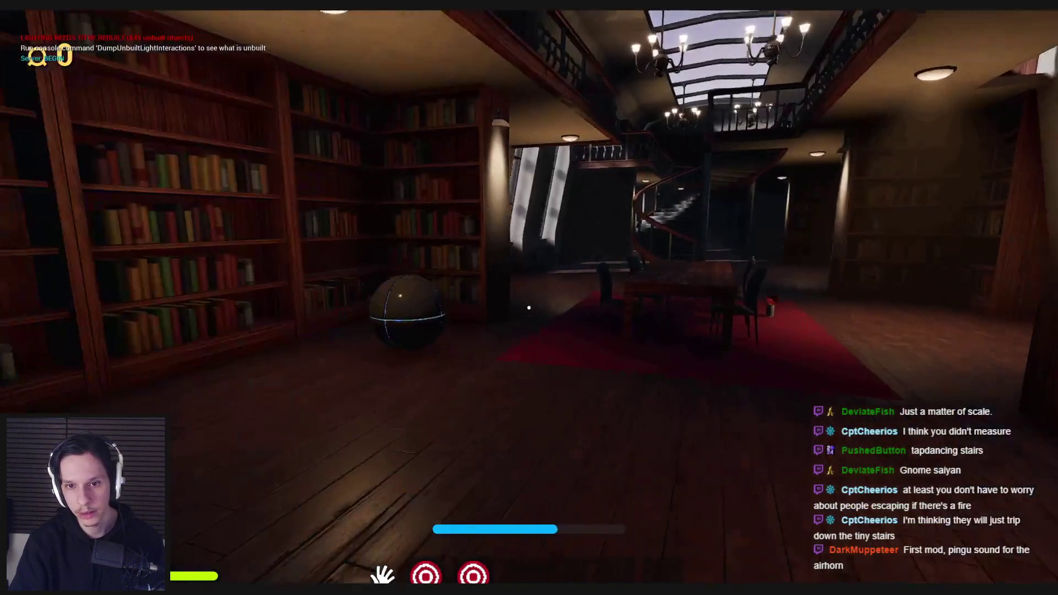
Climb to the upper gallery, place the green cylinder by the bookshelves, then stop playing.
{"action": "key", "text": "w"}
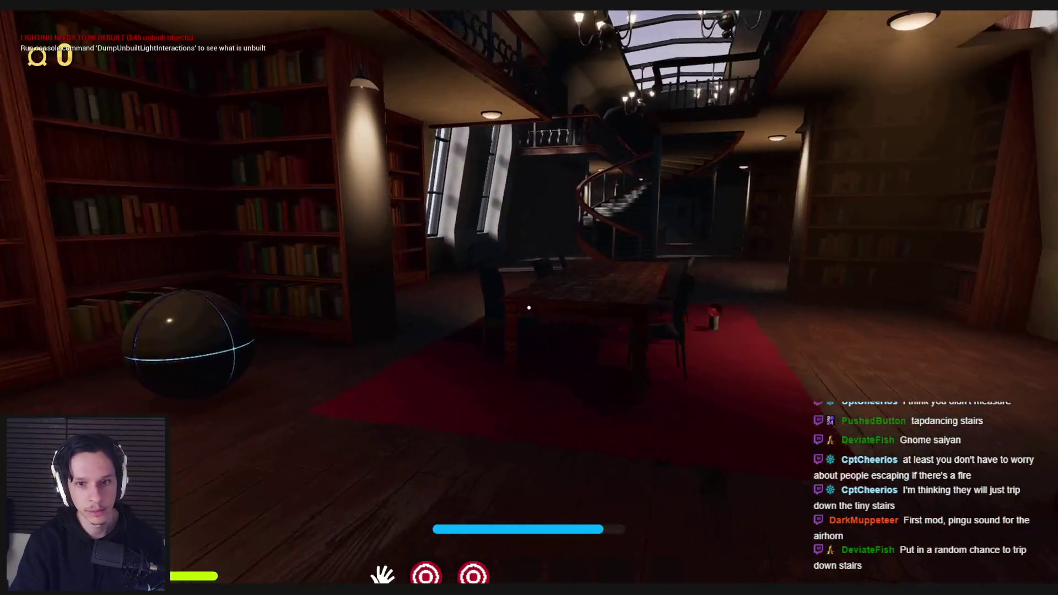
{"action": "key", "text": "w"}
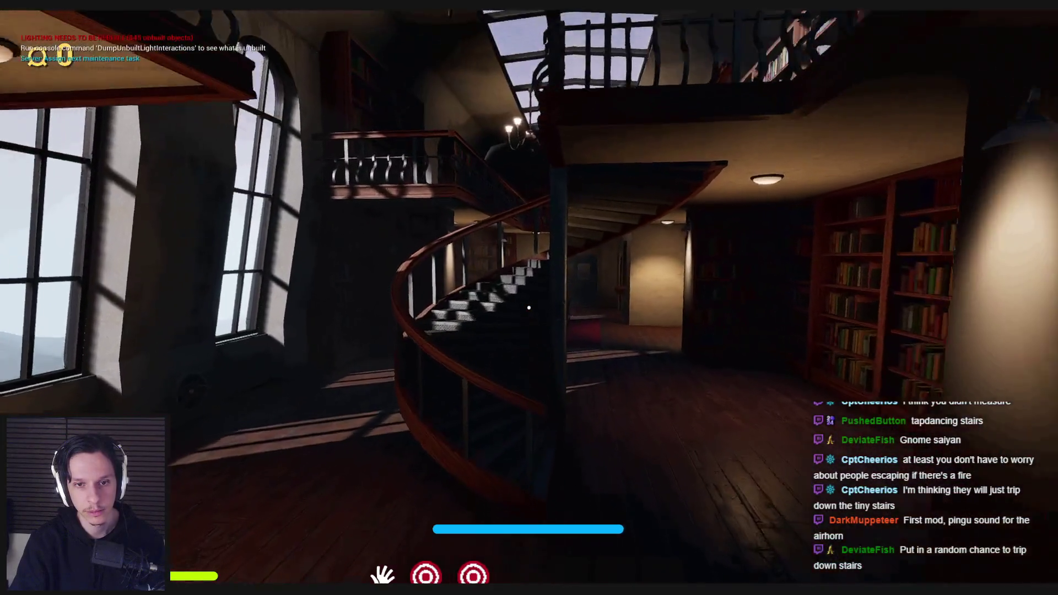
{"action": "key", "text": "w"}
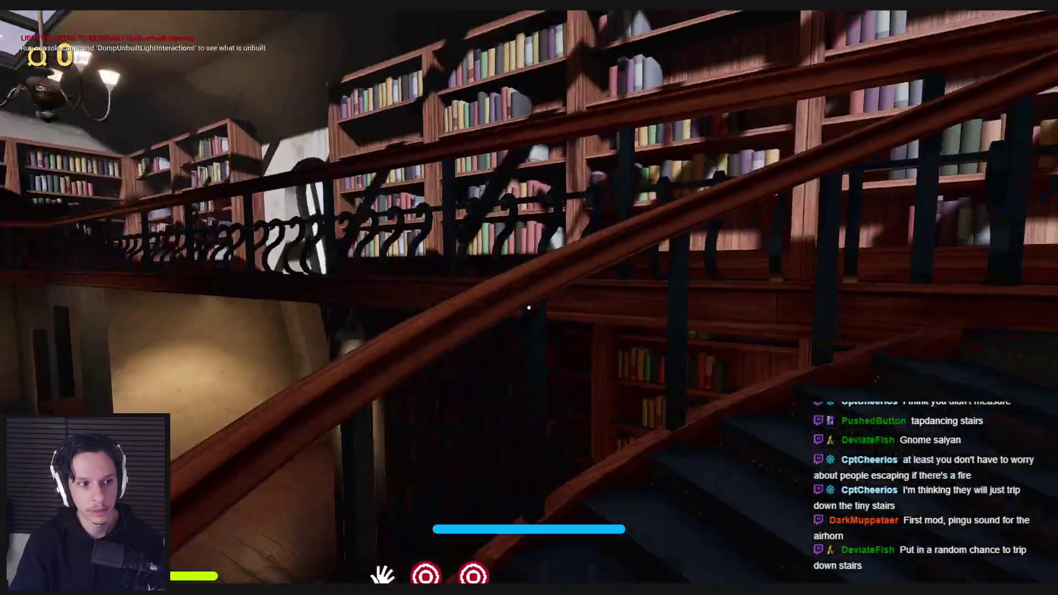
{"action": "key", "text": "w"}
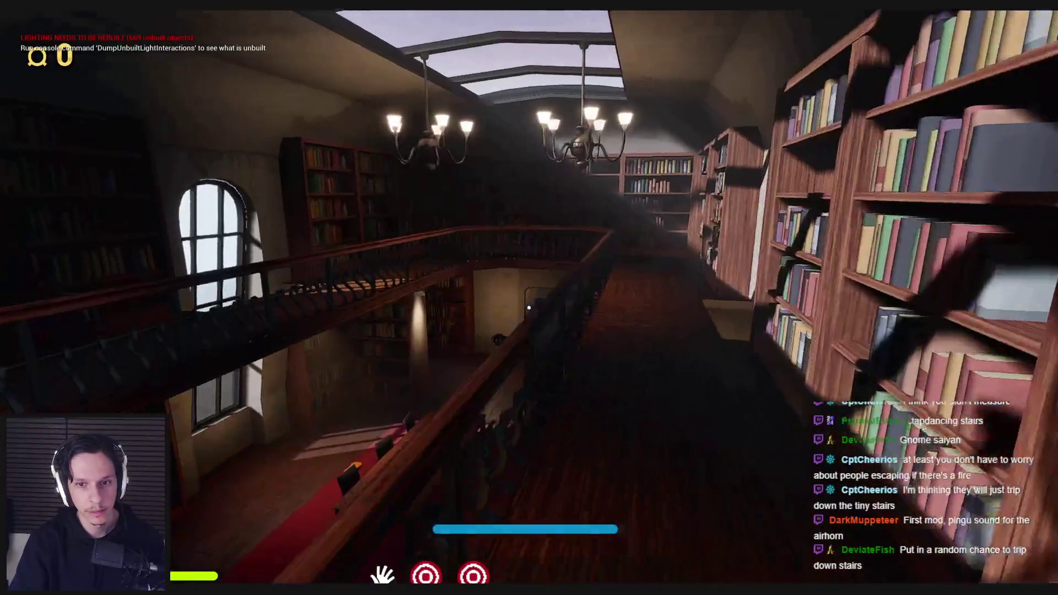
{"action": "key", "text": "w"}
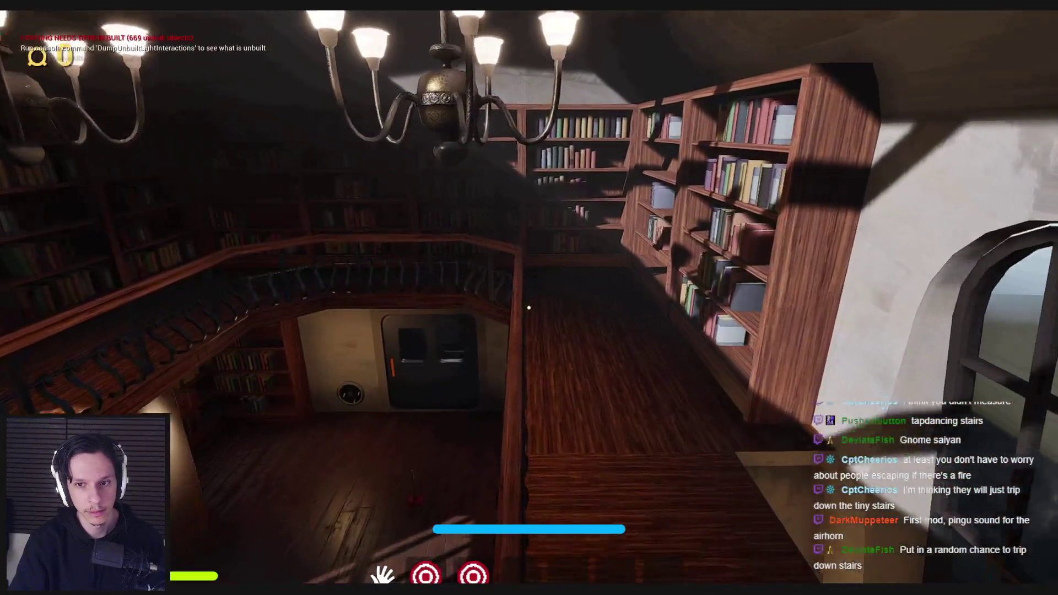
{"action": "key", "text": "w"}
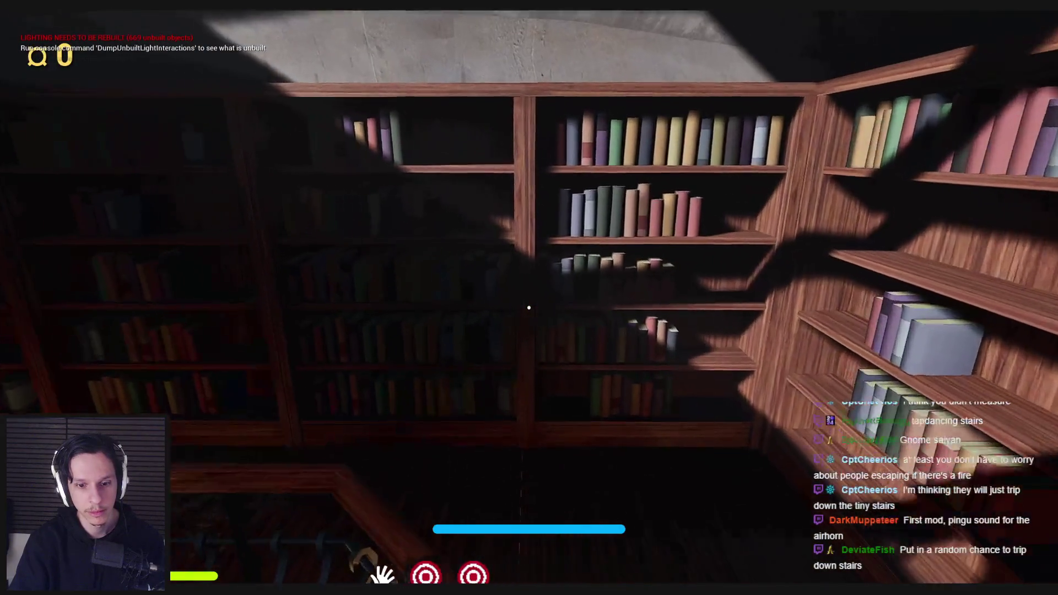
{"action": "key", "text": "3"}
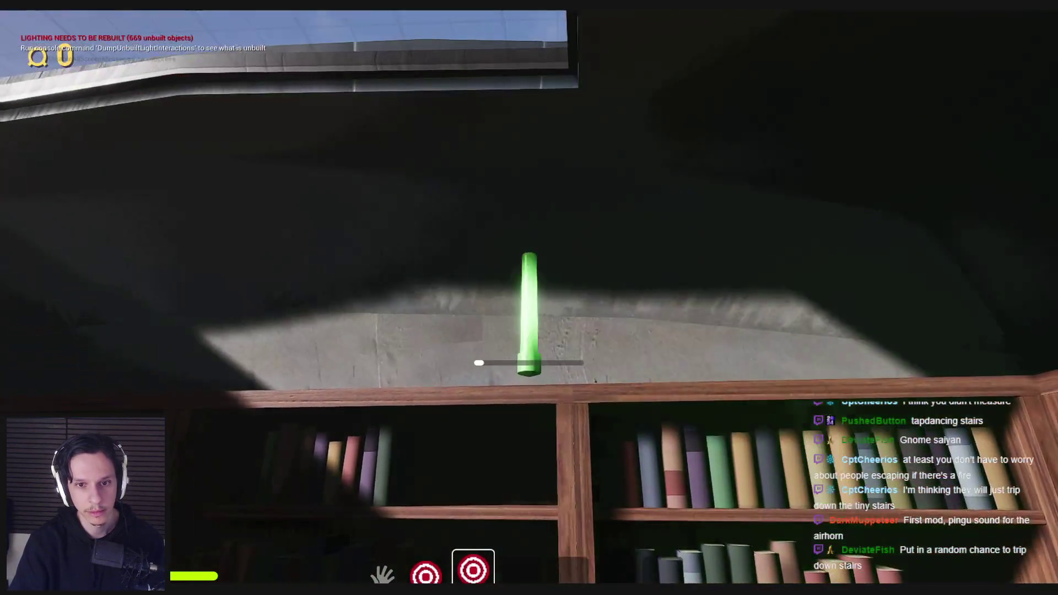
{"action": "left_click", "coordinate": [528, 307]}
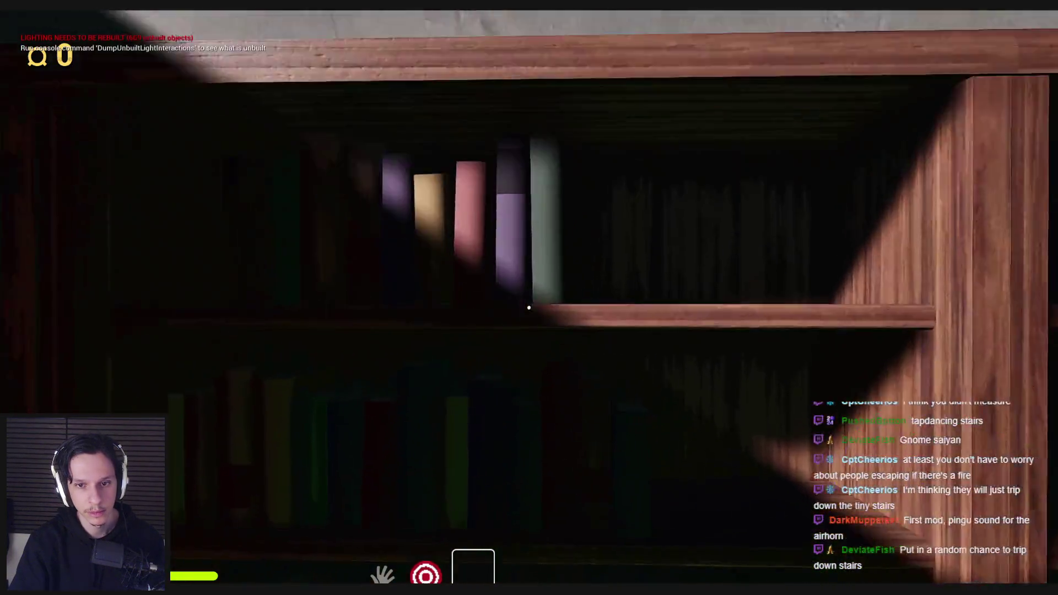
{"action": "left_click", "coordinate": [529, 307]}
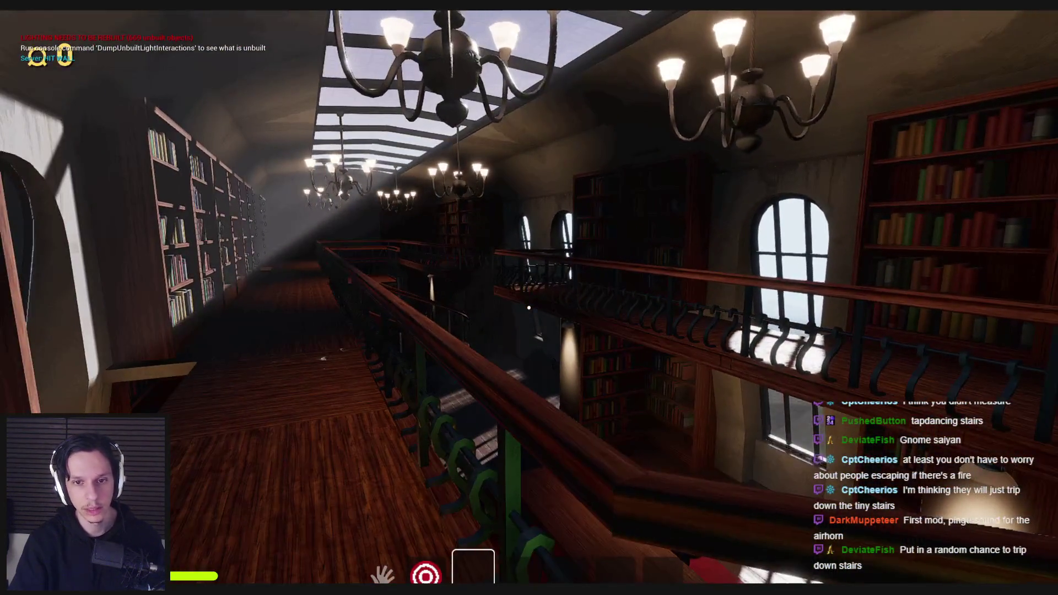
{"action": "key", "text": "Escape"}
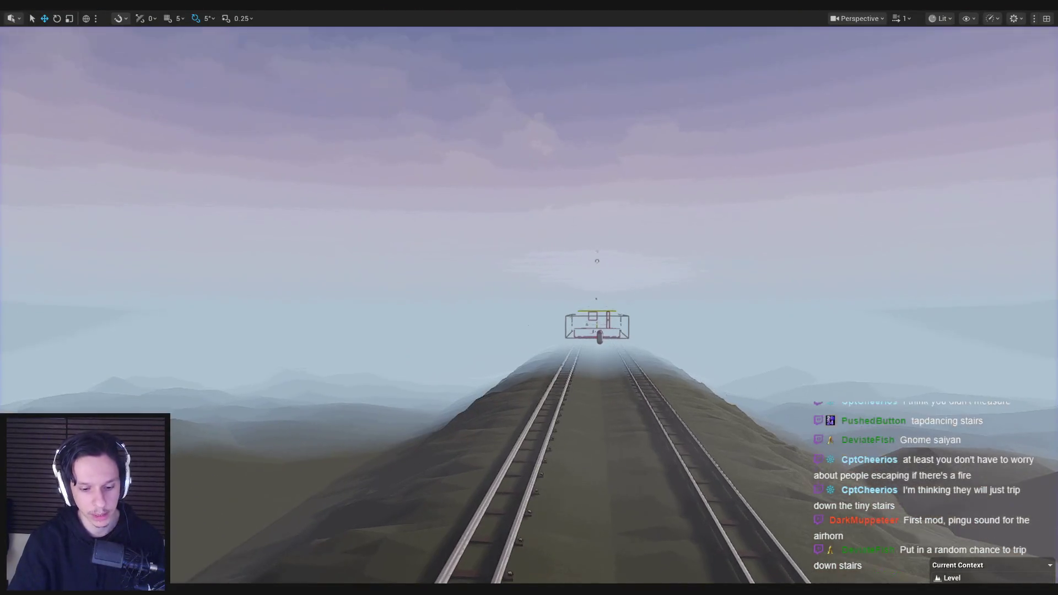